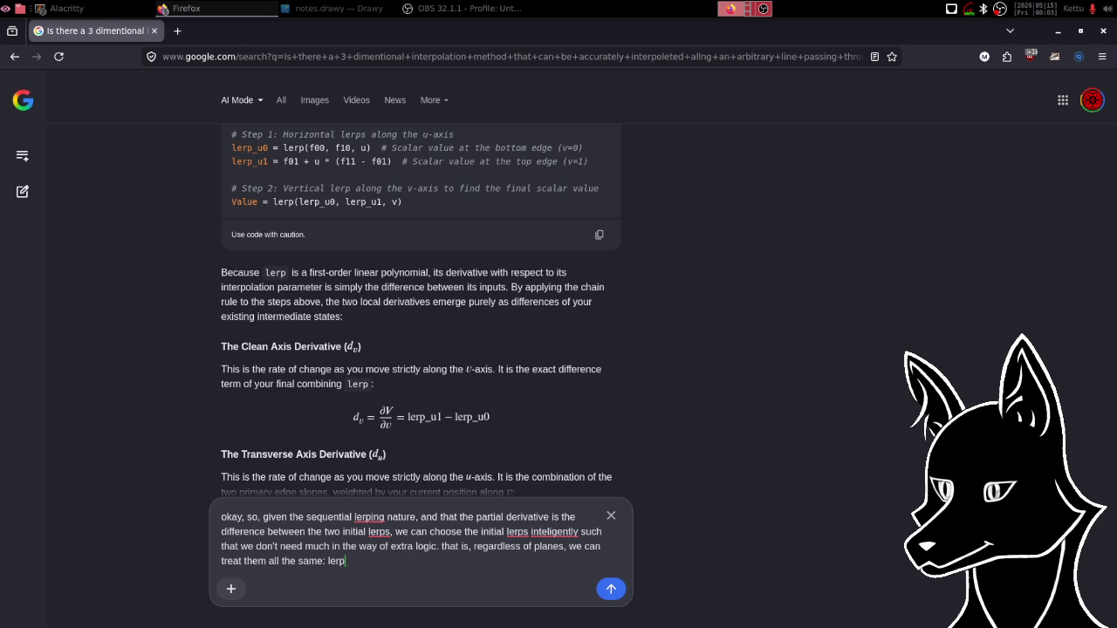
Finish and send the follow-up asking whether lerping along the non-orthogonal axis, then differencing for the orthogonal partial, is correct.
text( allong )
text(non)
text(-ortho)
text(gonal)
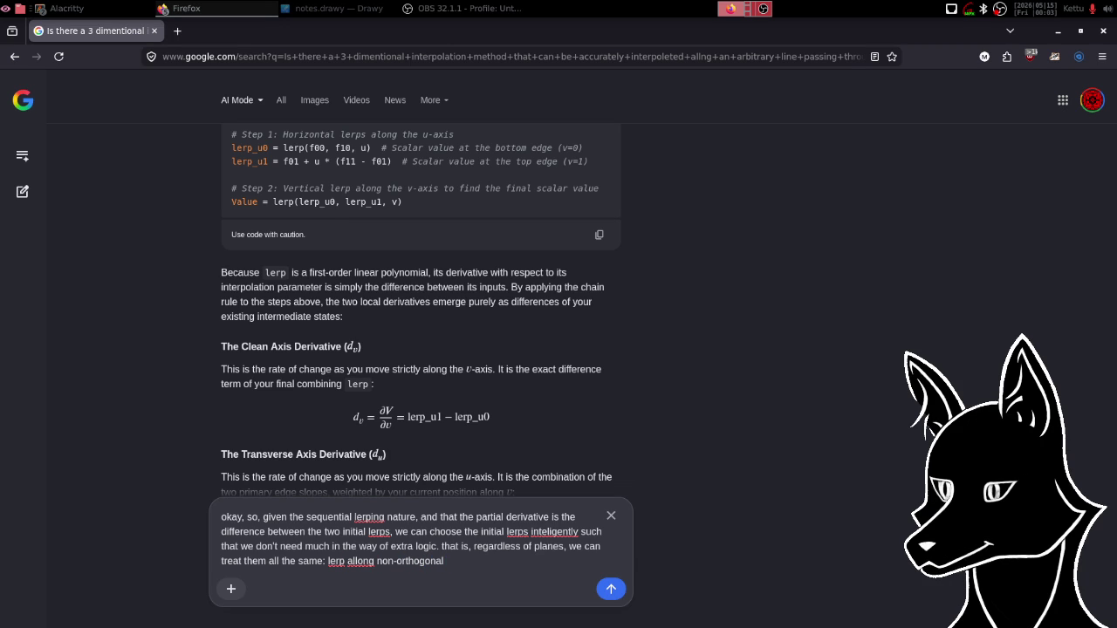
text( ax)
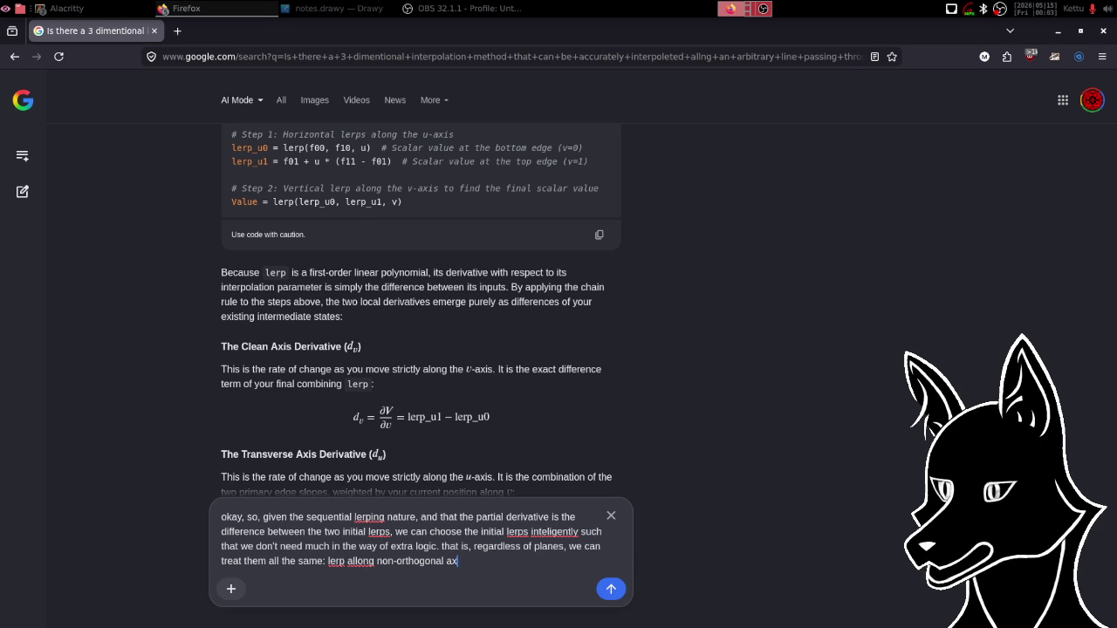
text(is)
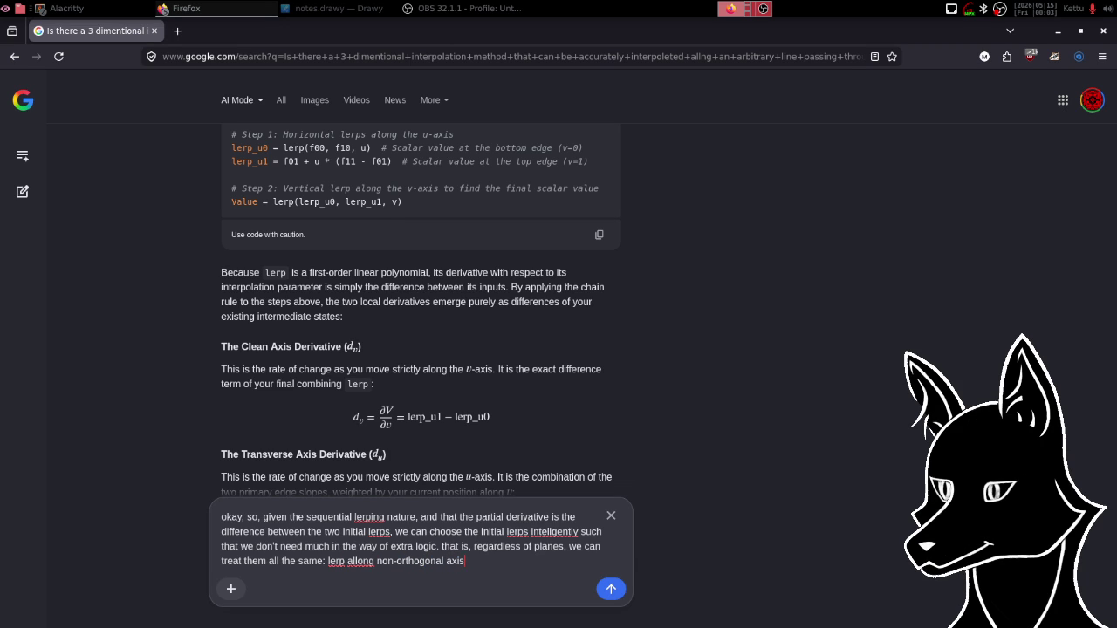
text( at )
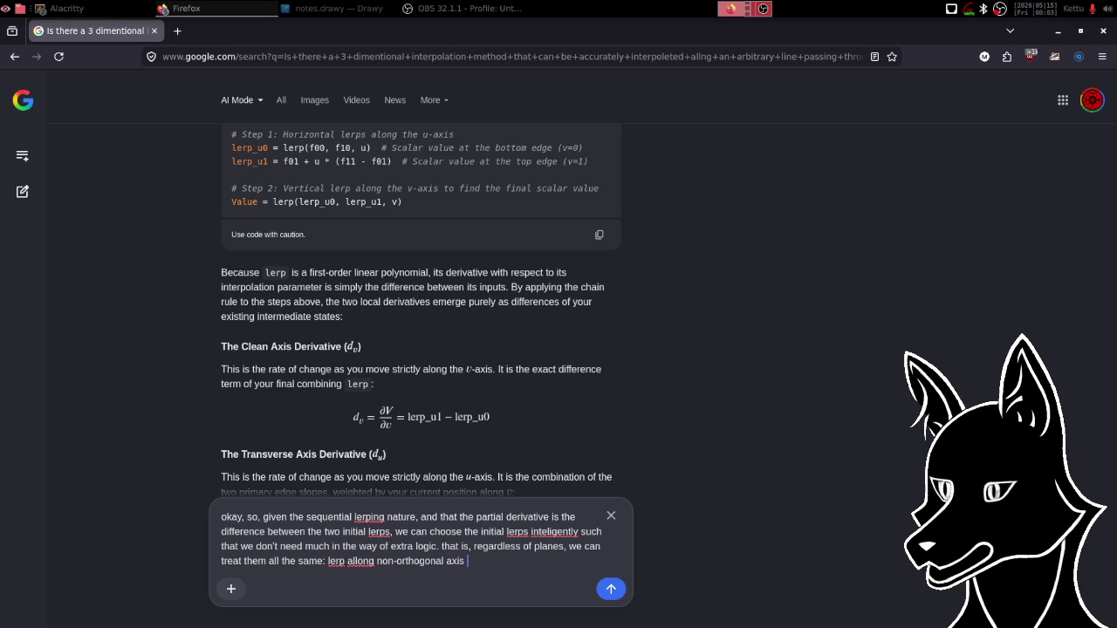
text(0 & 1, )
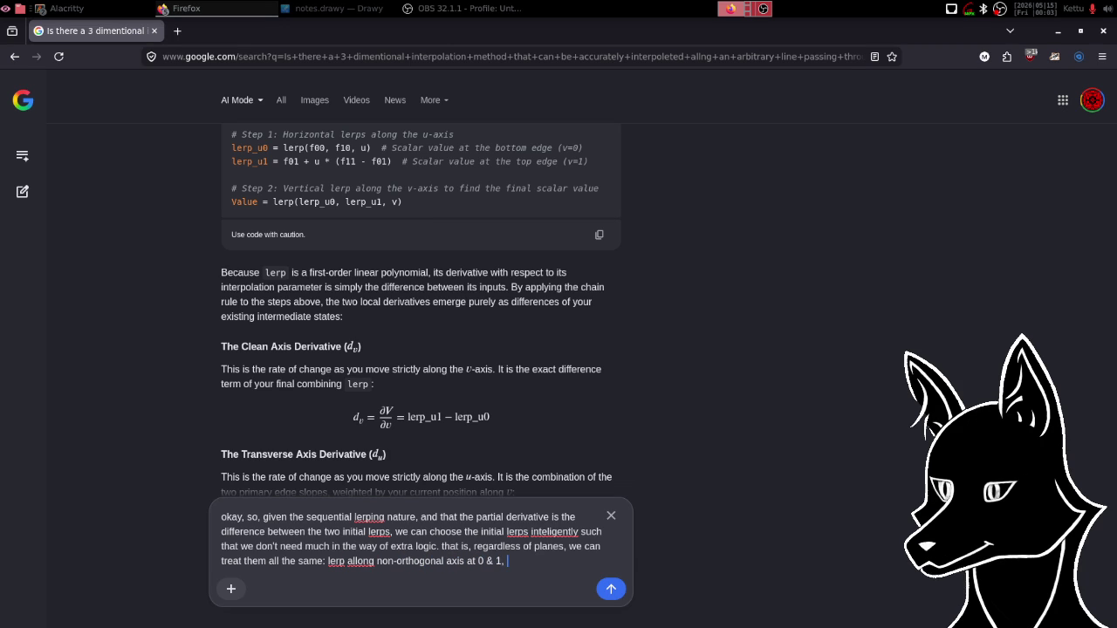
text(then gradien)
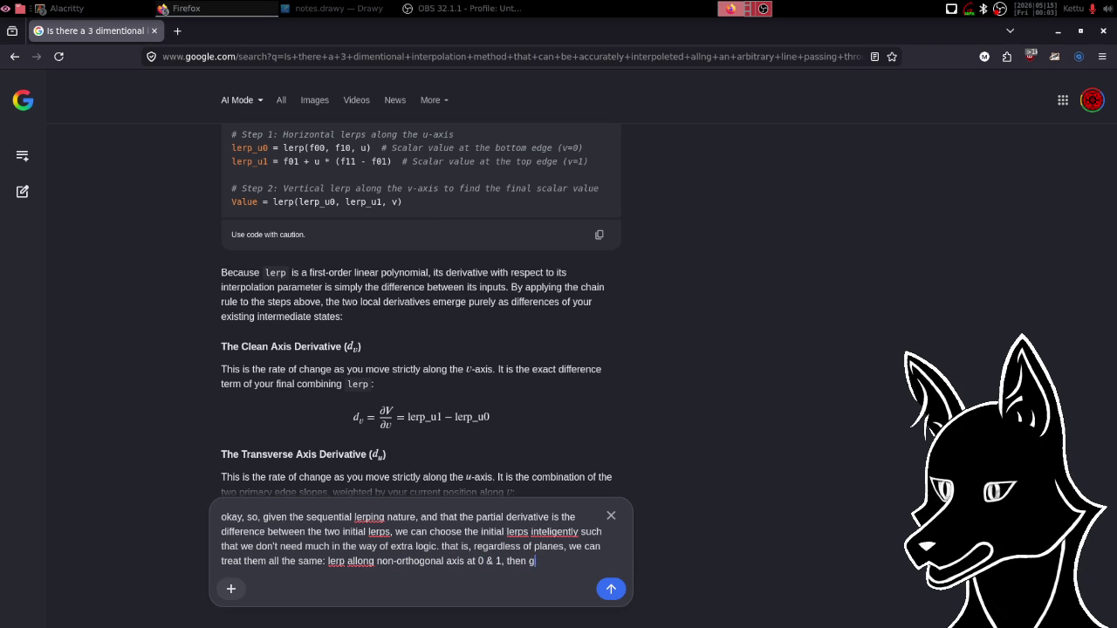
key(BackSpace)
key(BackSpace)
key(BackSpace)
key(BackSpace)
text(pa)
text(rtial allong)
text( orthog)
text(o)
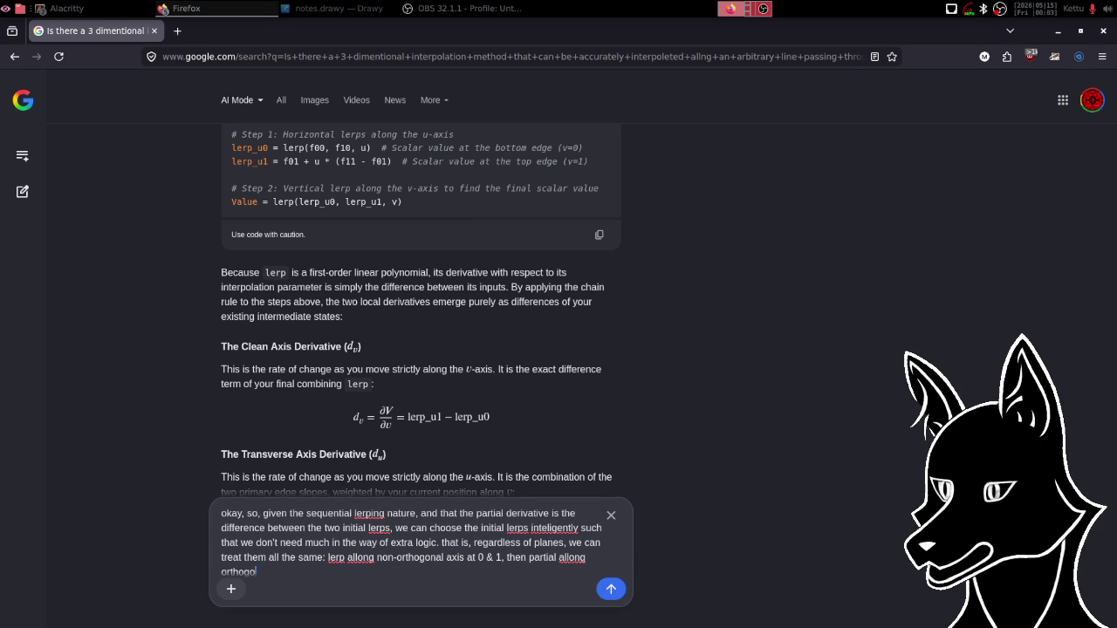
text(nal axis )
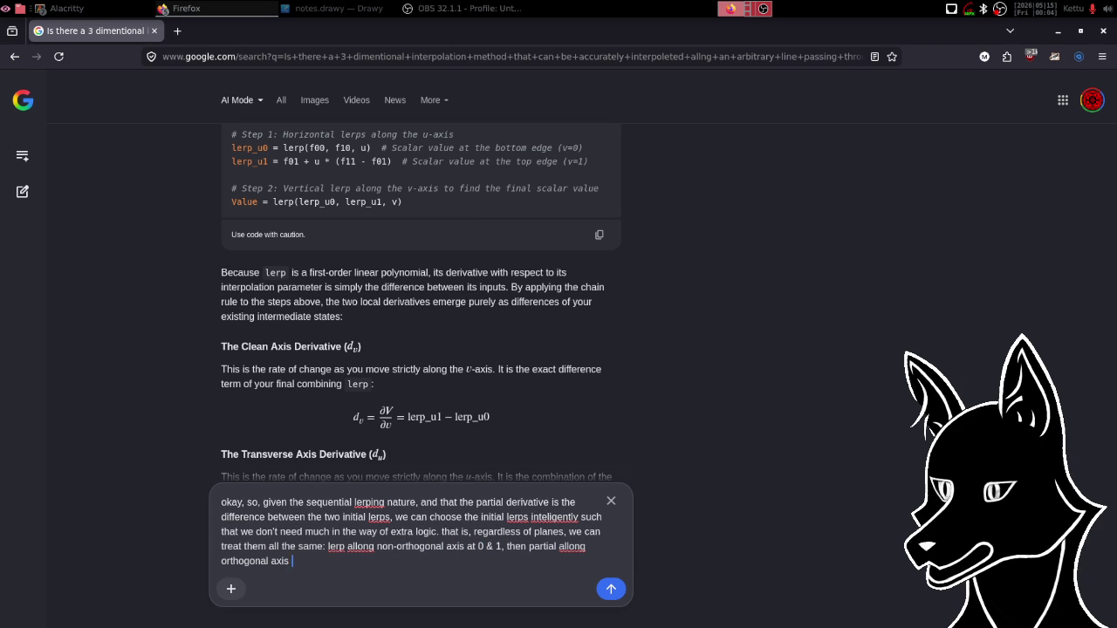
text(is the difference,)
text( value is the )
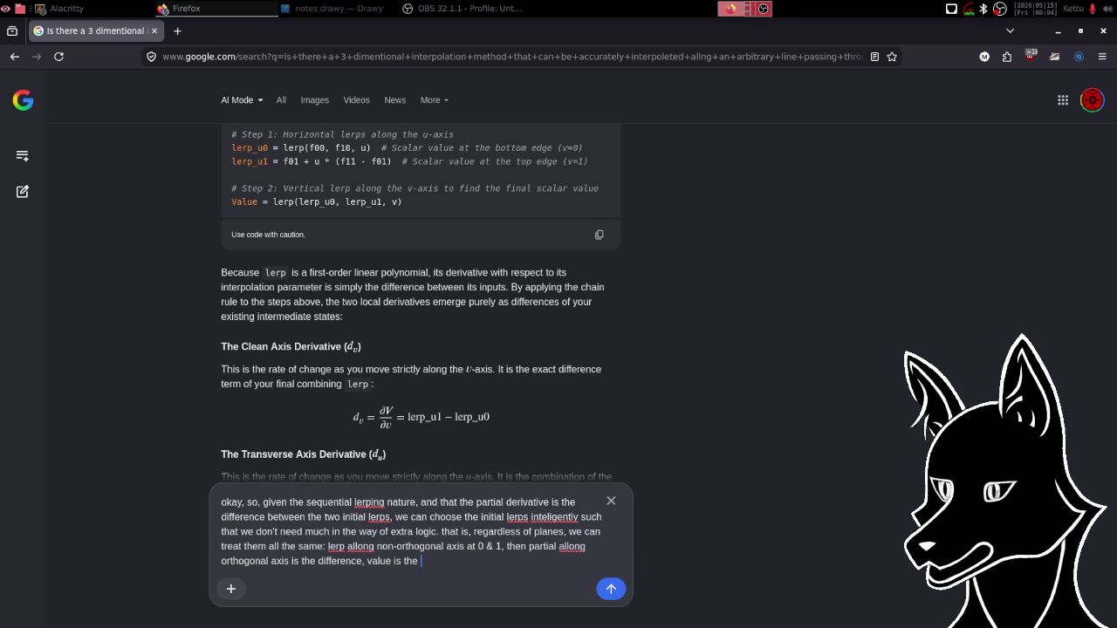
text(remaining le)
text(rp. Is)
text( this corr)
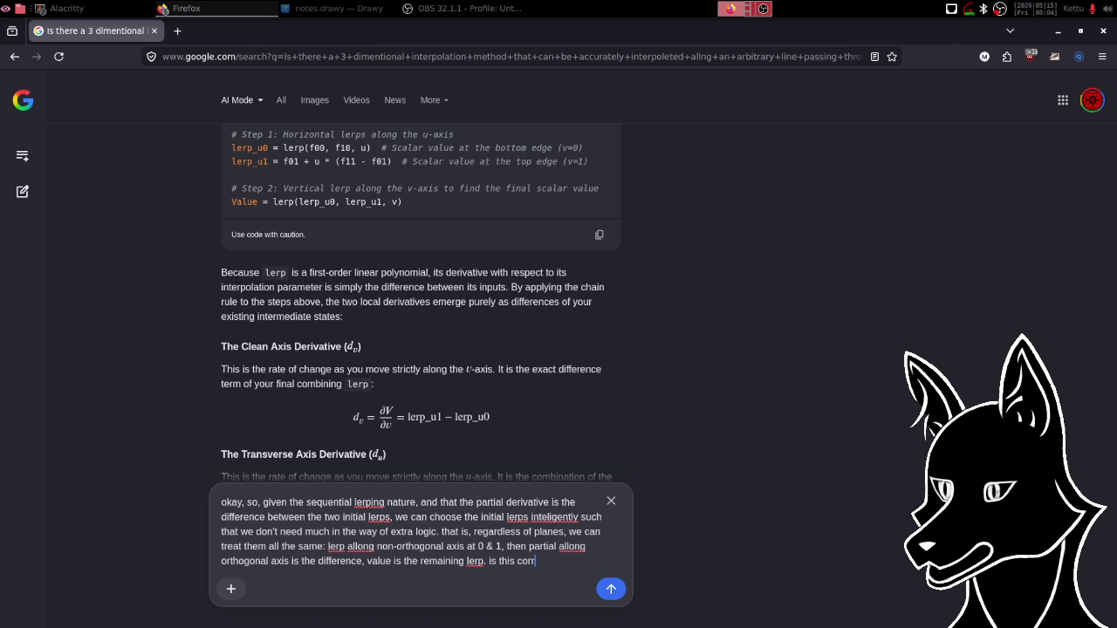
text(ect?)
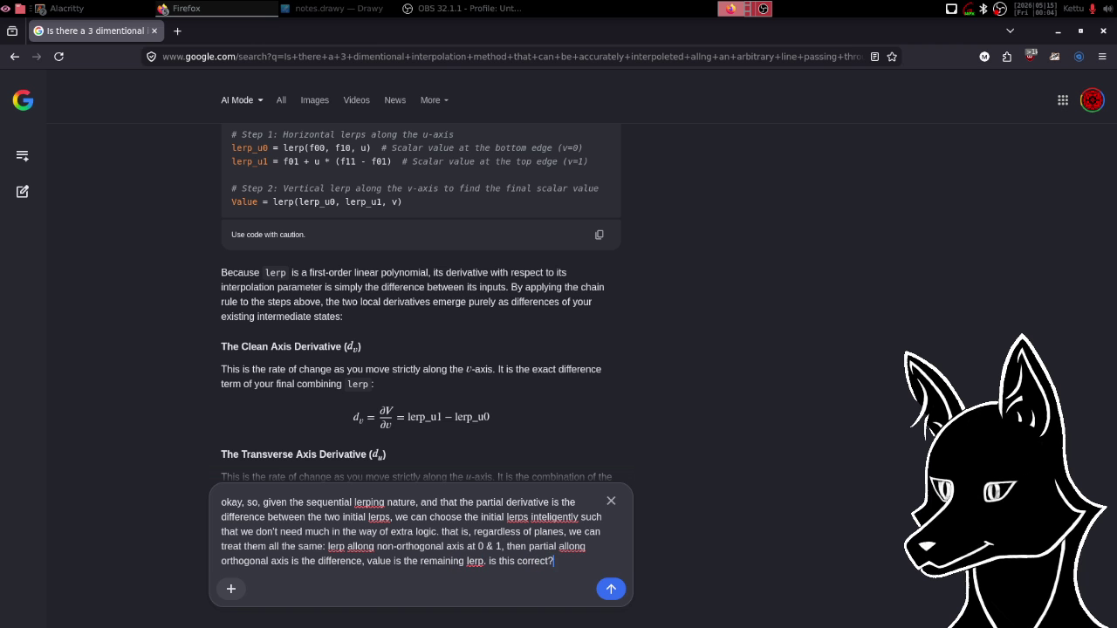
key(Return)
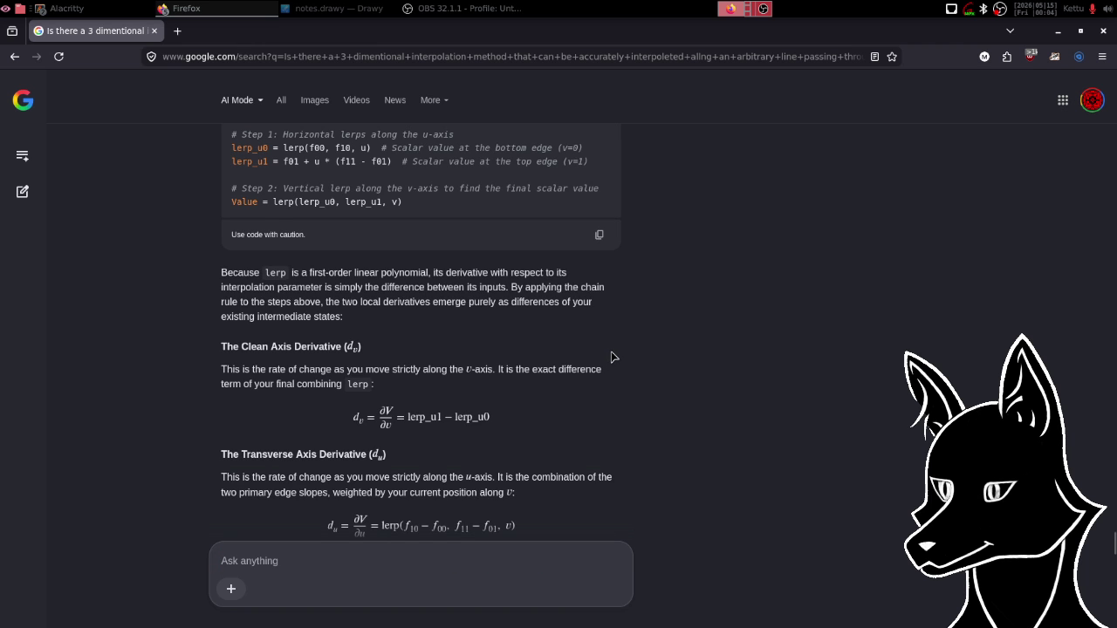
Scroll down through the new reply to the Algorithmic Elegance section.
scroll(613, 358, down, 1)
scroll(612, 358, up, 10)
scroll(612, 358, down, 5)
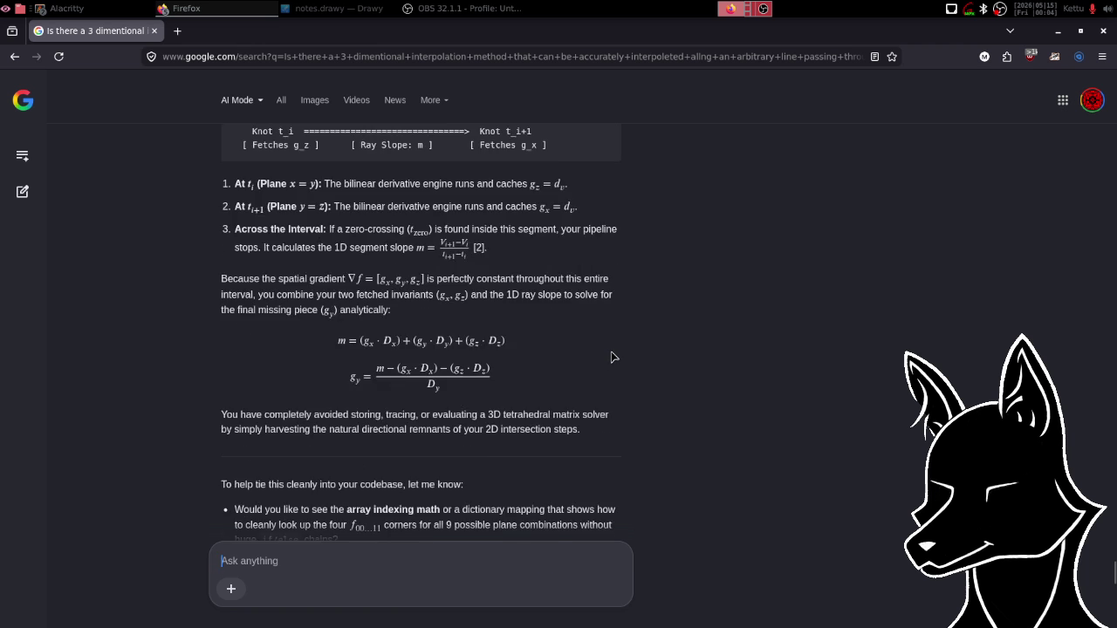
scroll(612, 358, down, 3)
scroll(613, 358, down, 6)
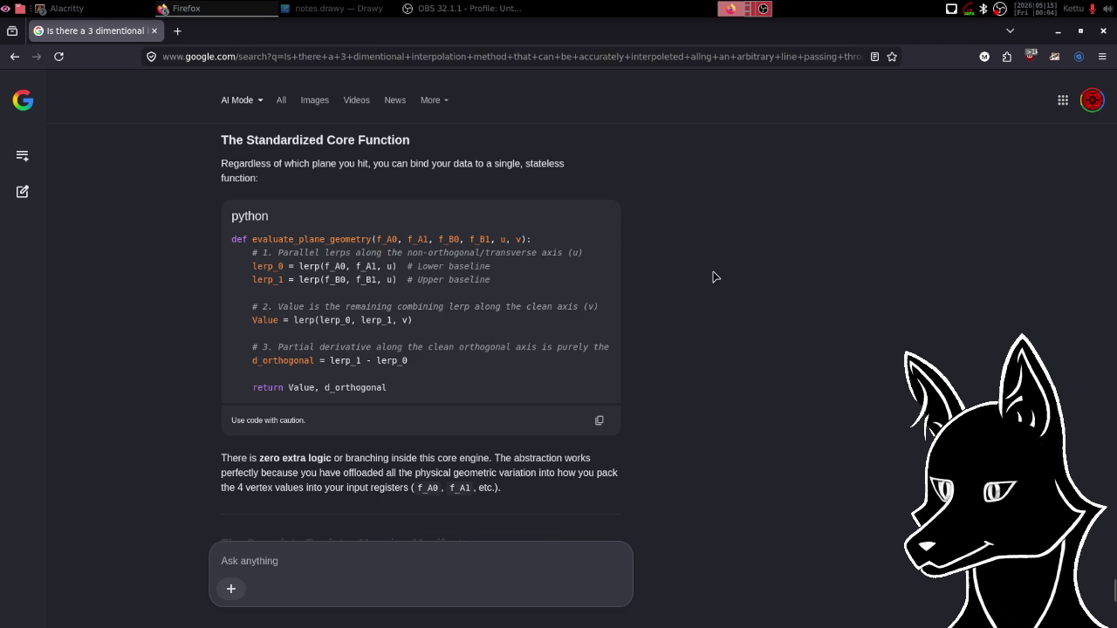
scroll(713, 274, down, 10)
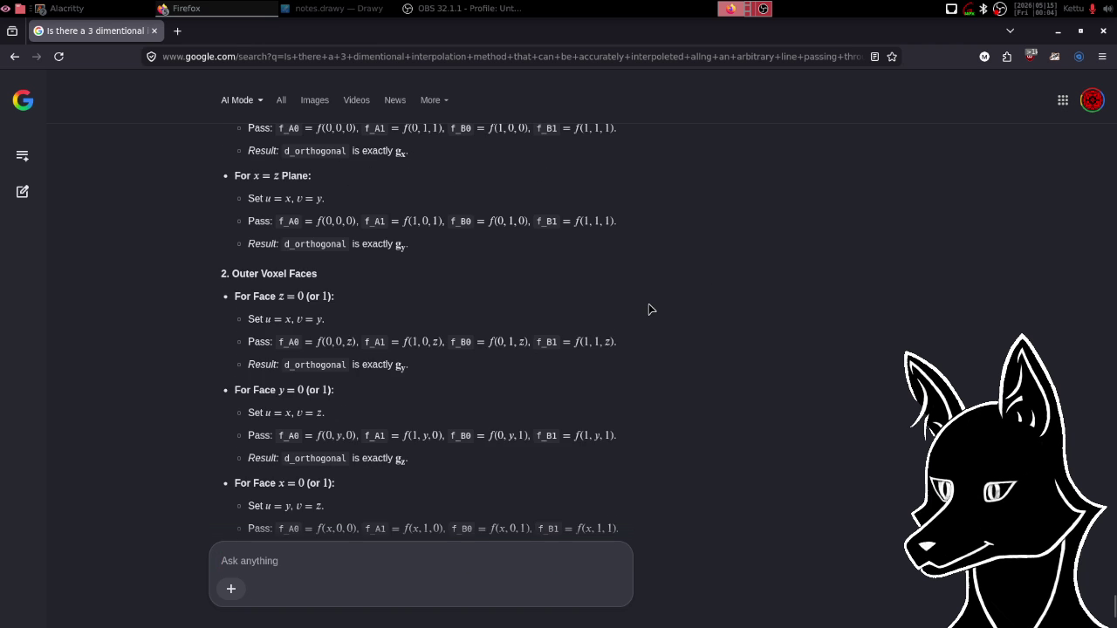
scroll(649, 309, down, 4)
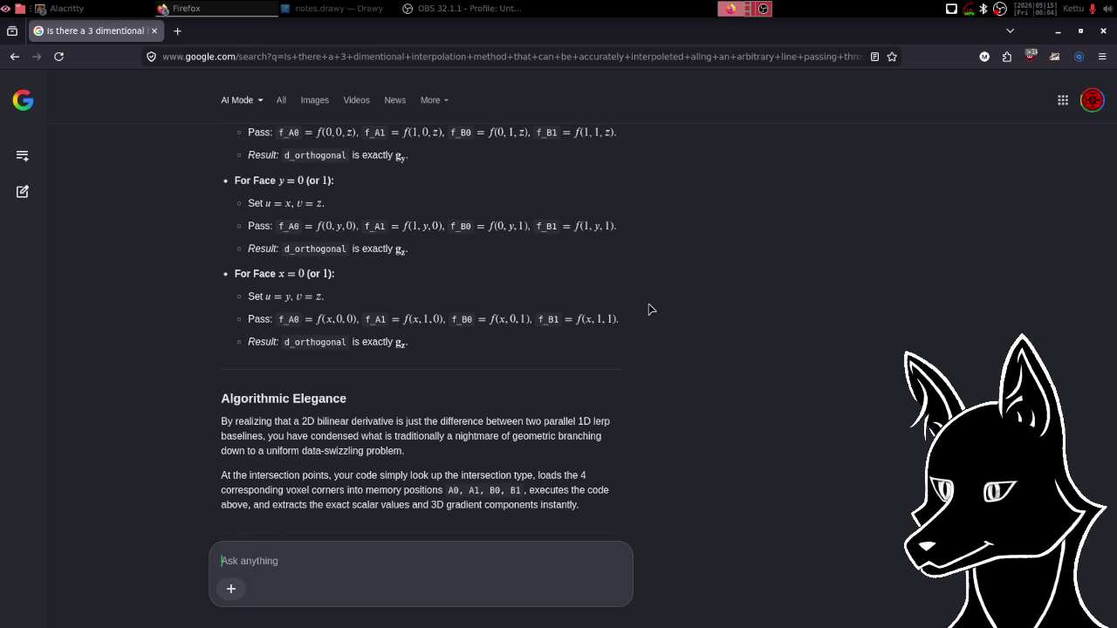
Scroll back up to the start of the reply confirming the formulation is correct.
scroll(673, 301, up, 3)
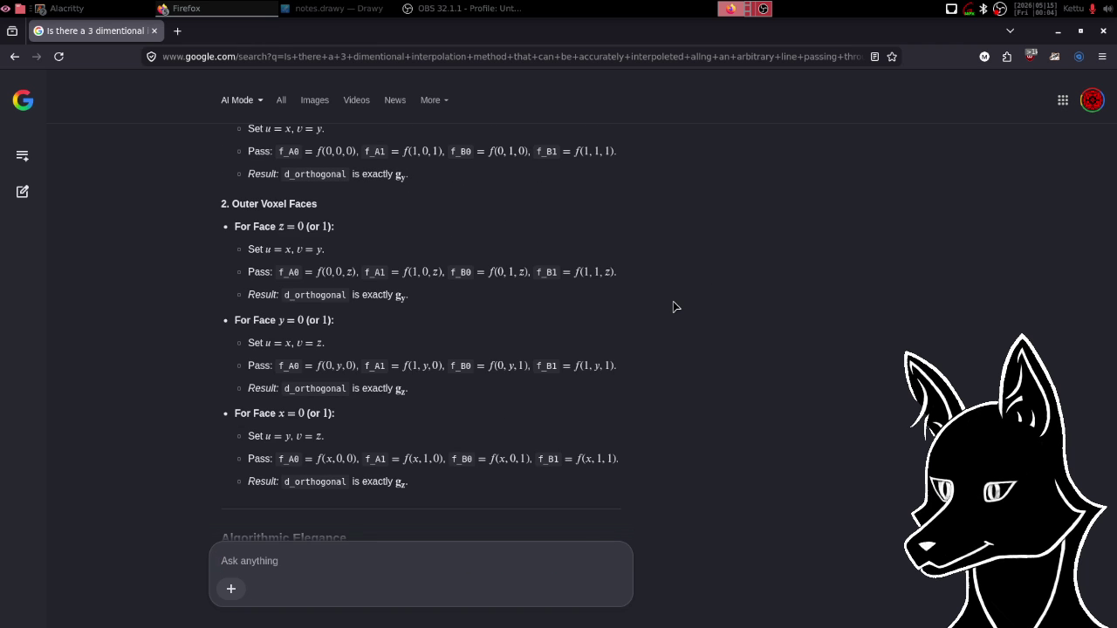
scroll(673, 301, up, 5)
scroll(673, 306, up, 2)
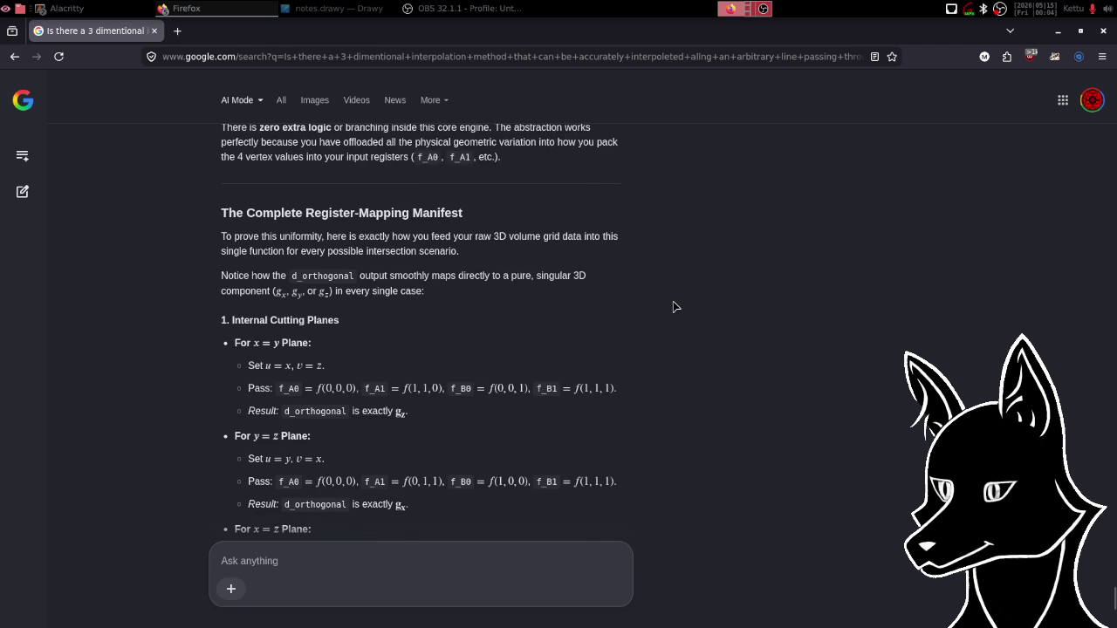
scroll(673, 307, up, 6)
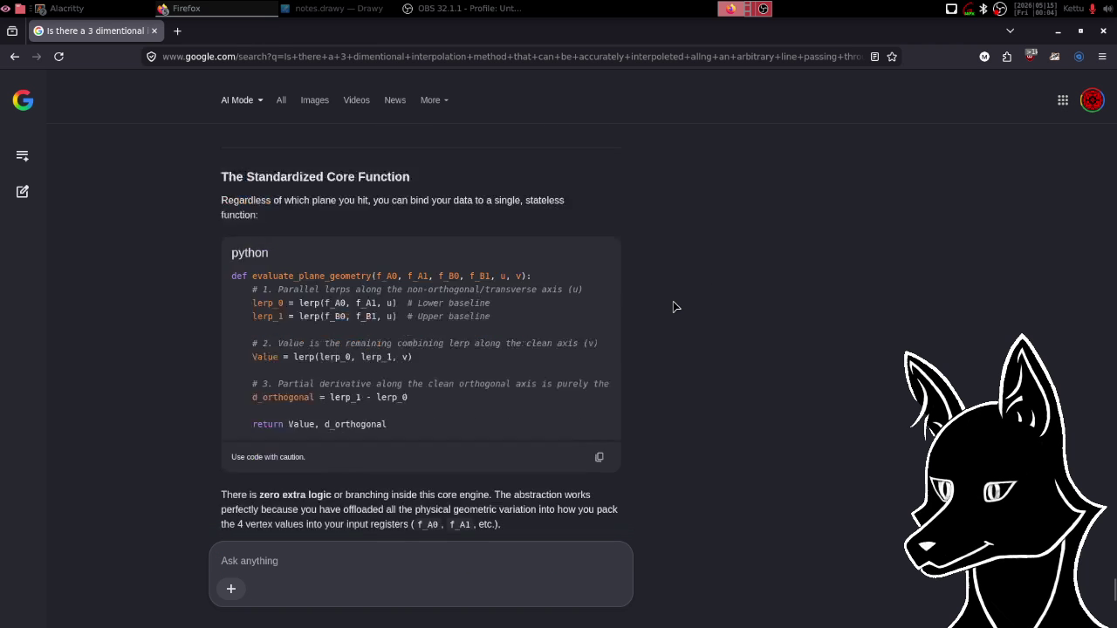
scroll(673, 302, up, 1)
scroll(673, 301, down, 1)
scroll(673, 301, down, 1)
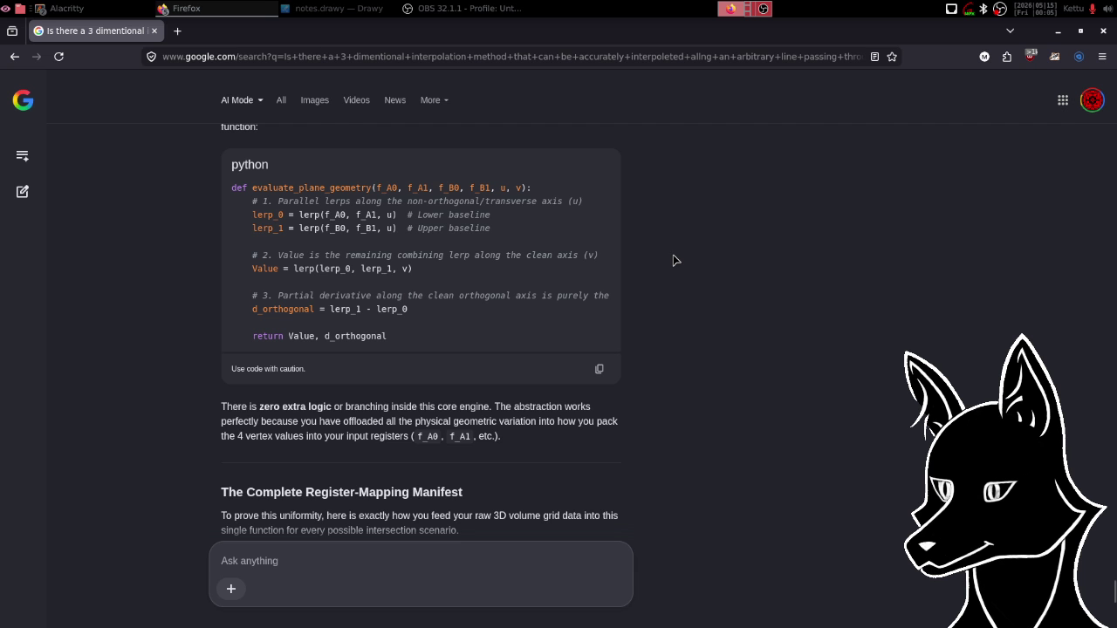
scroll(673, 254, up, 3)
scroll(673, 261, up, 5)
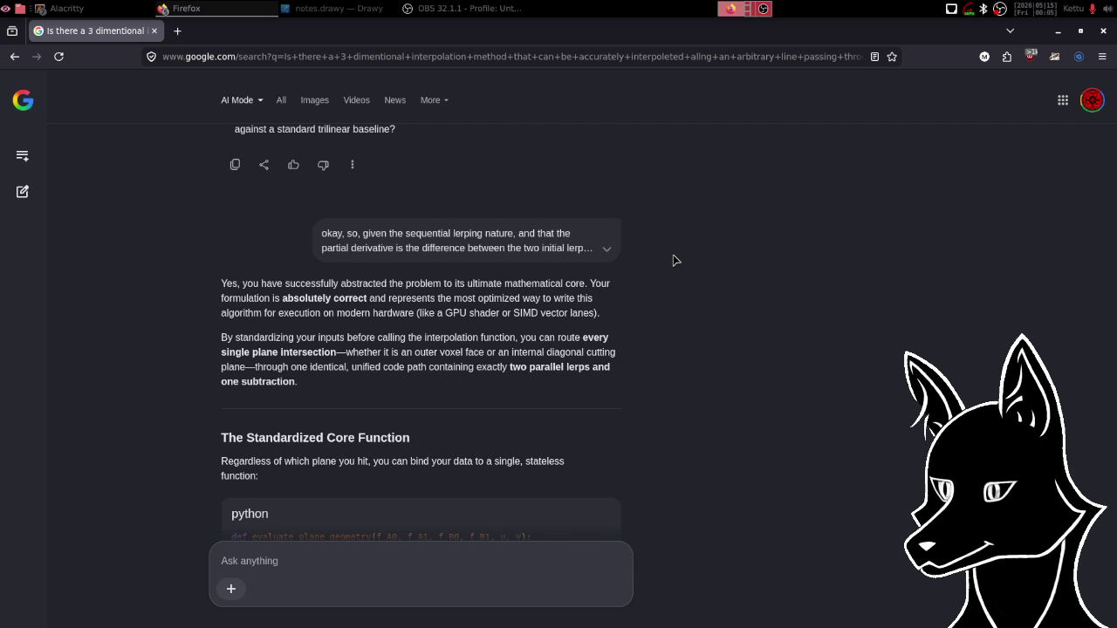
scroll(673, 260, down, 2)
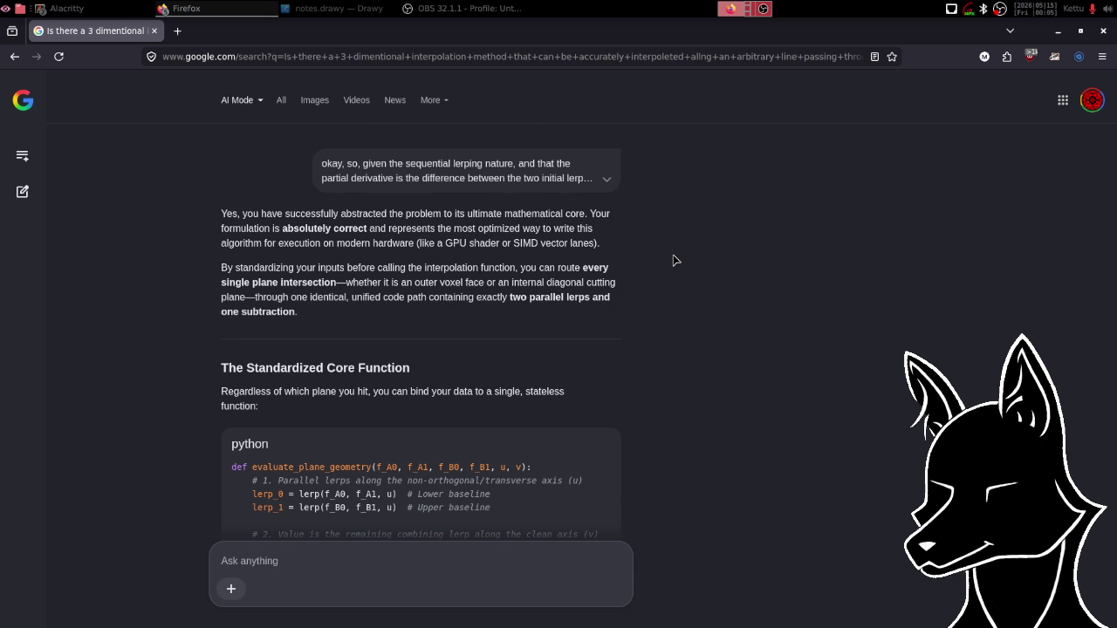
scroll(673, 260, down, 2)
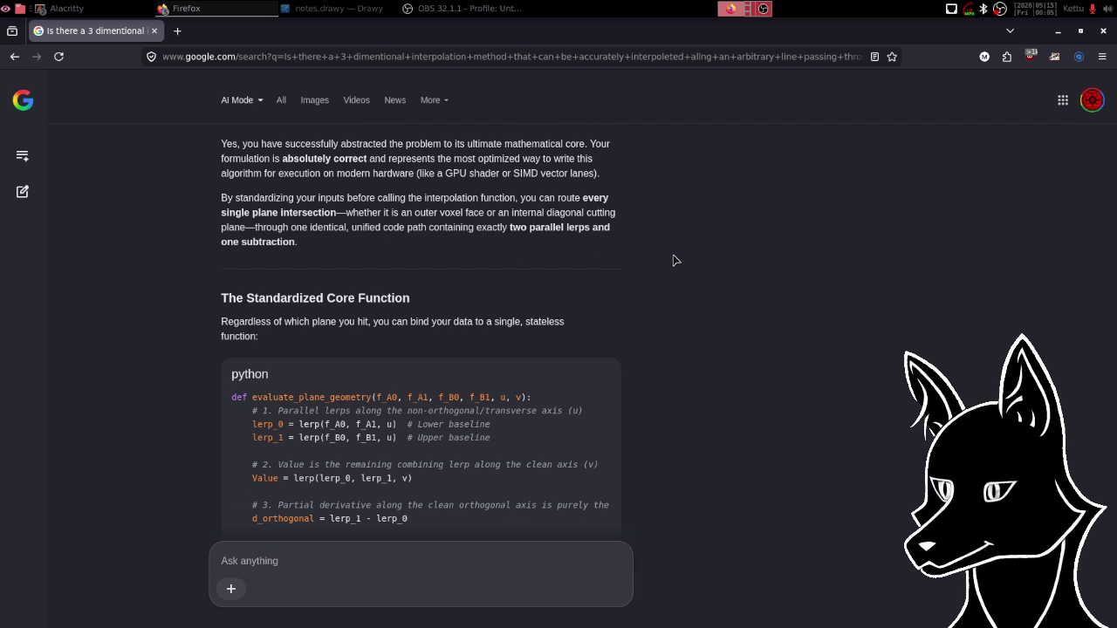
scroll(673, 260, down, 3)
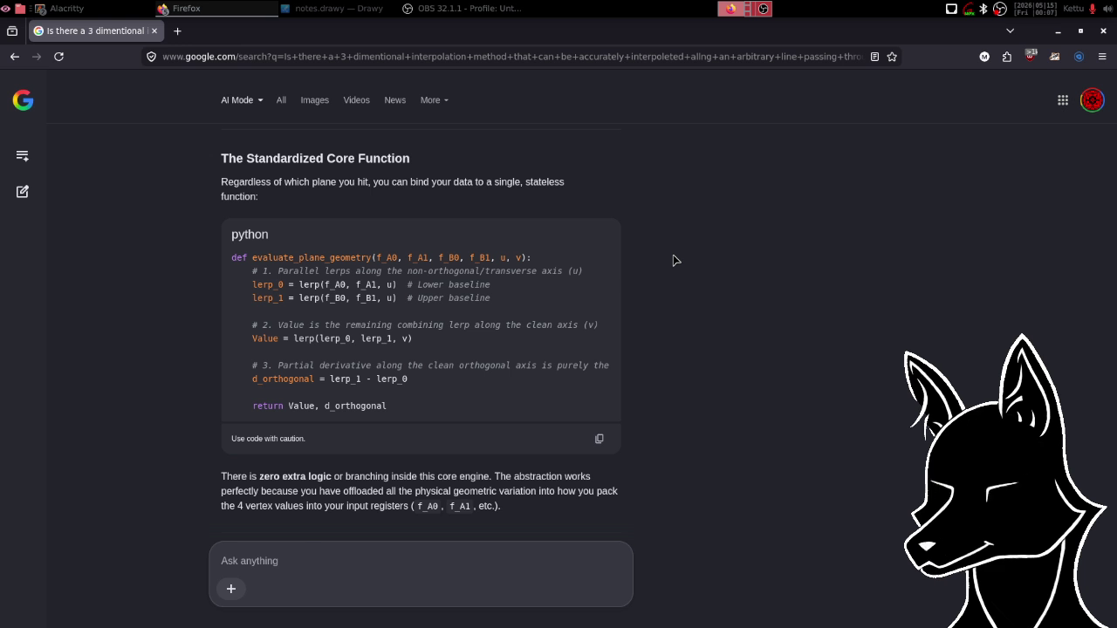
Scroll between the core Python function and the manifest's x = z case and Outer Voxel Faces section.
scroll(673, 260, down, 5)
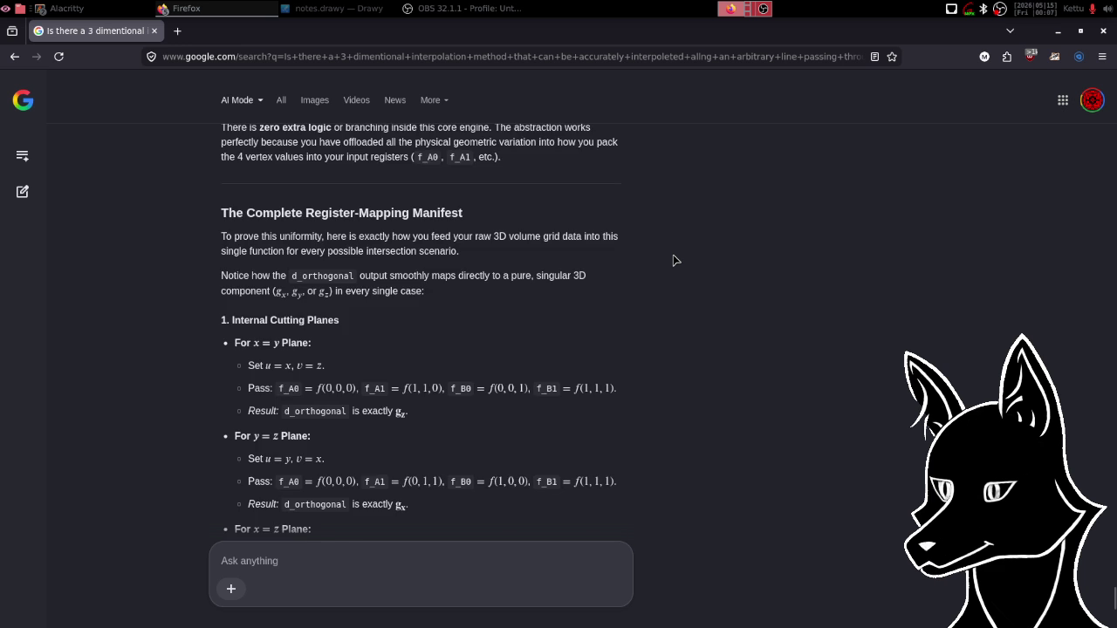
scroll(673, 260, down, 8)
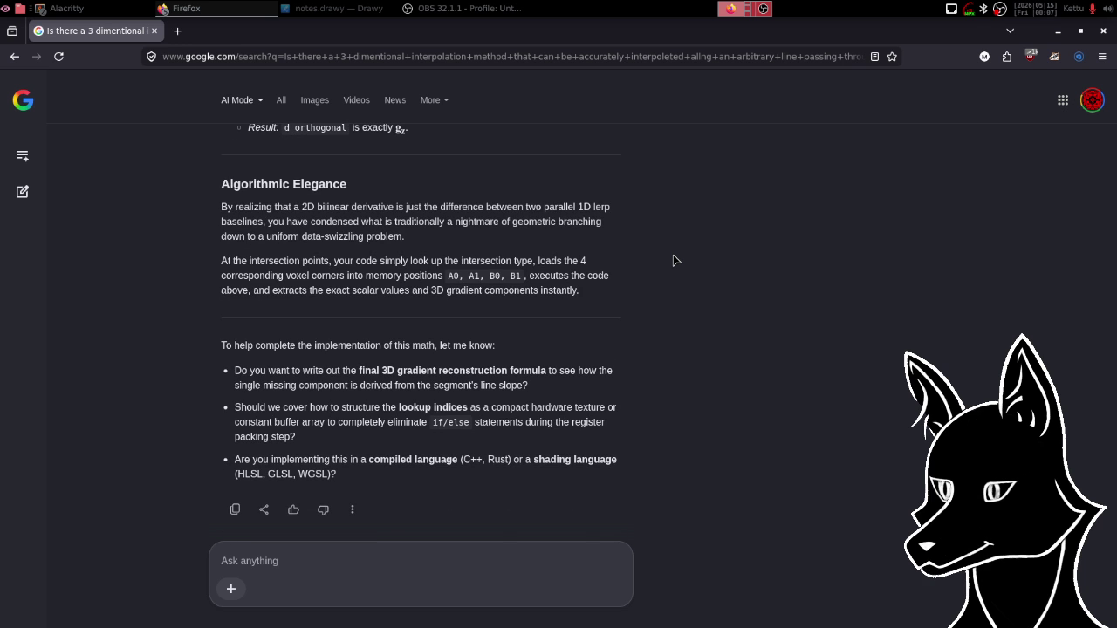
scroll(673, 261, up, 7)
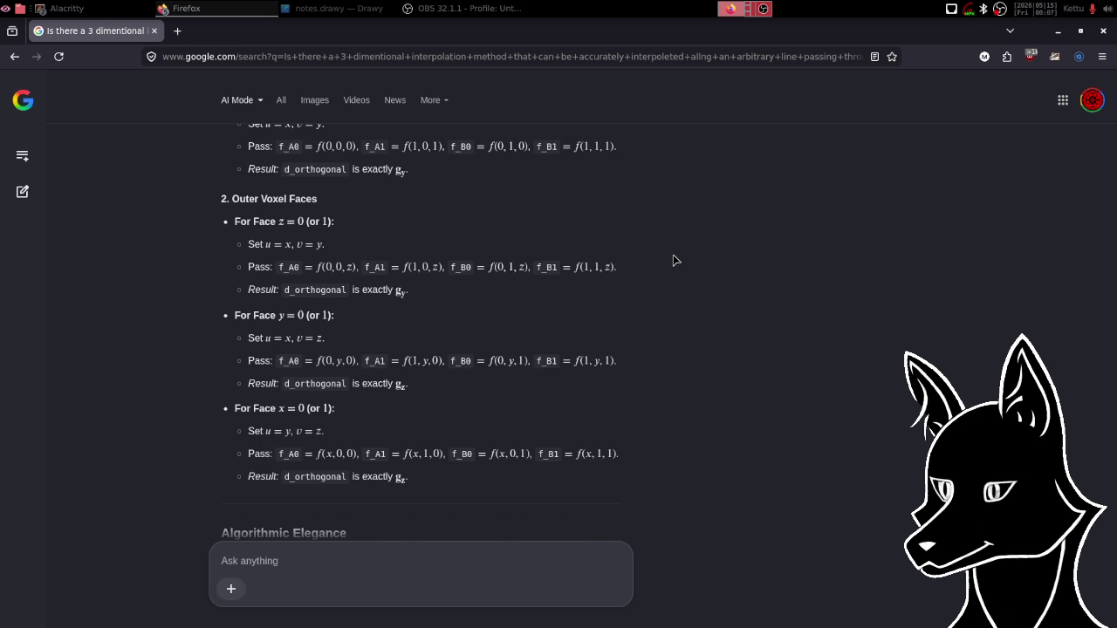
scroll(673, 260, up, 8)
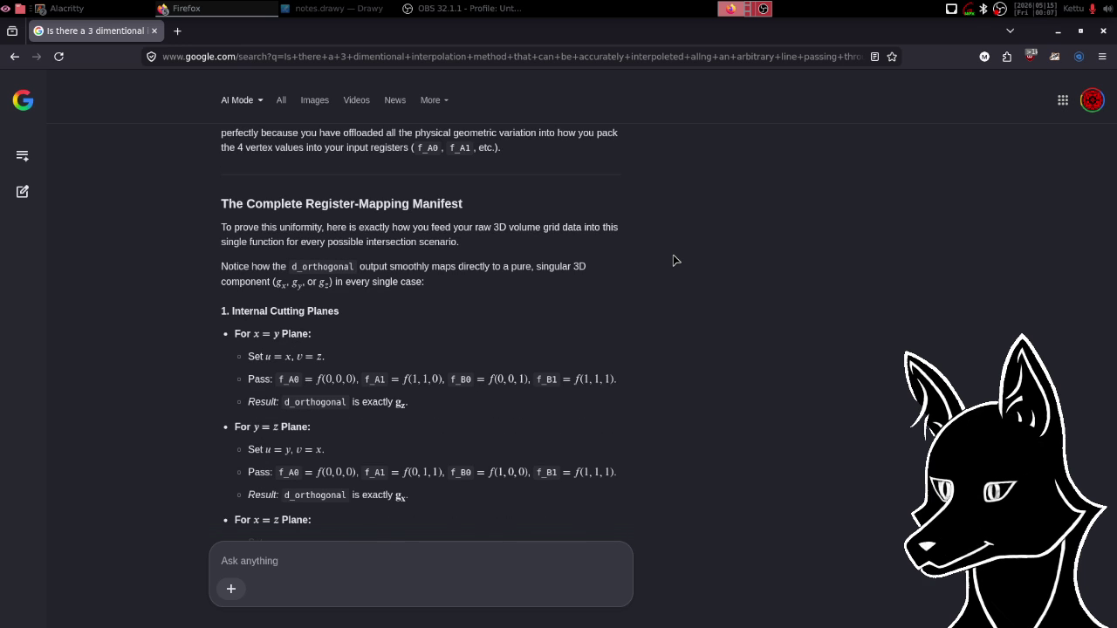
scroll(673, 260, down, 1)
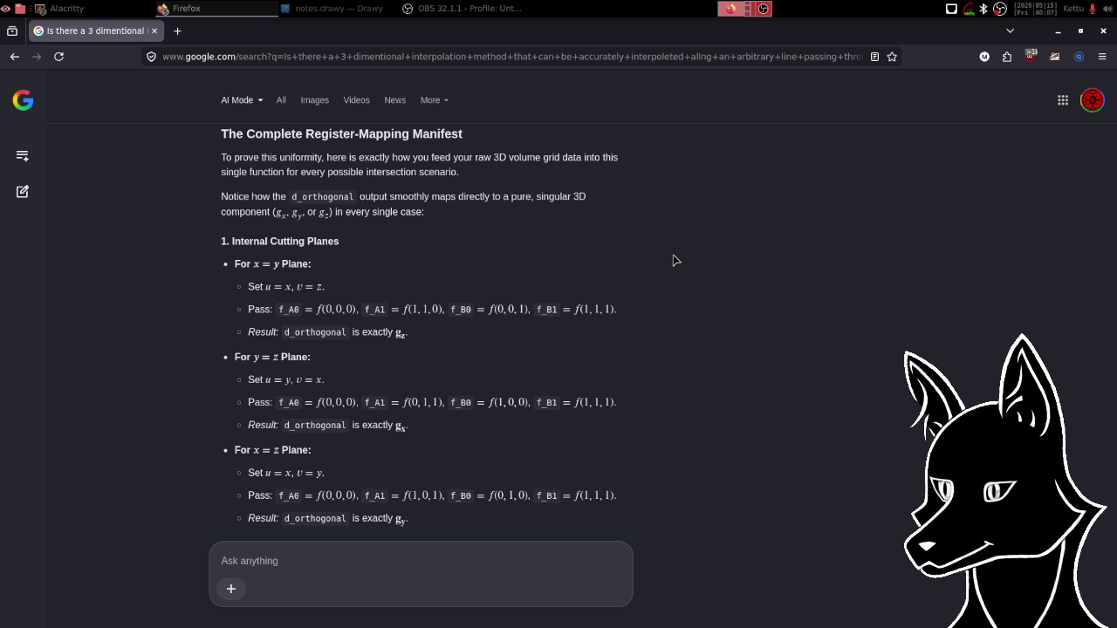
scroll(673, 260, up, 3)
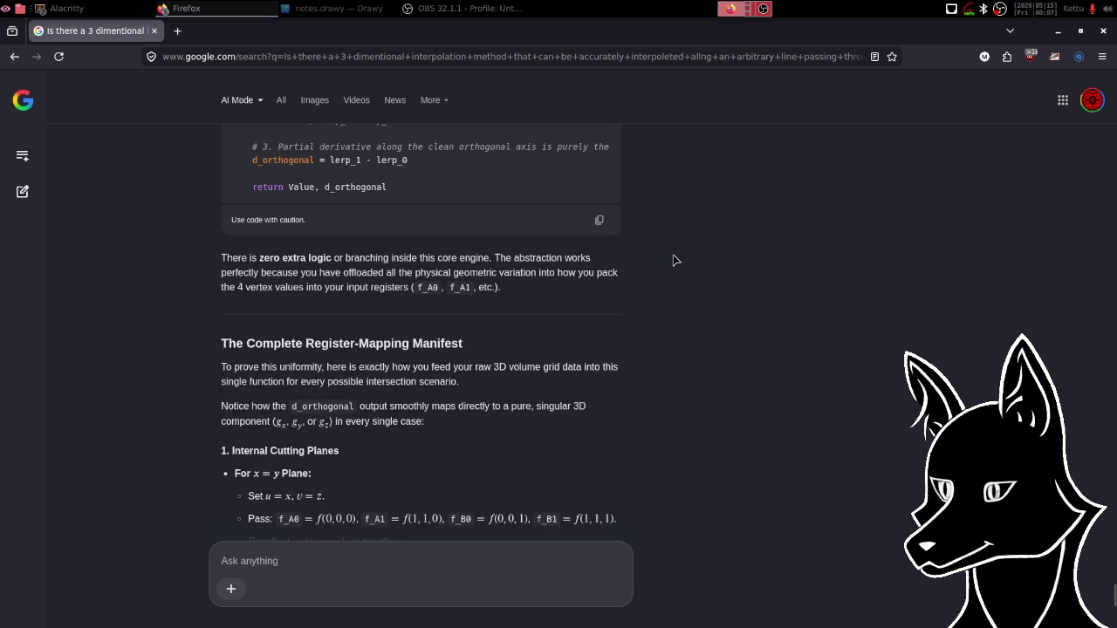
scroll(673, 260, up, 2)
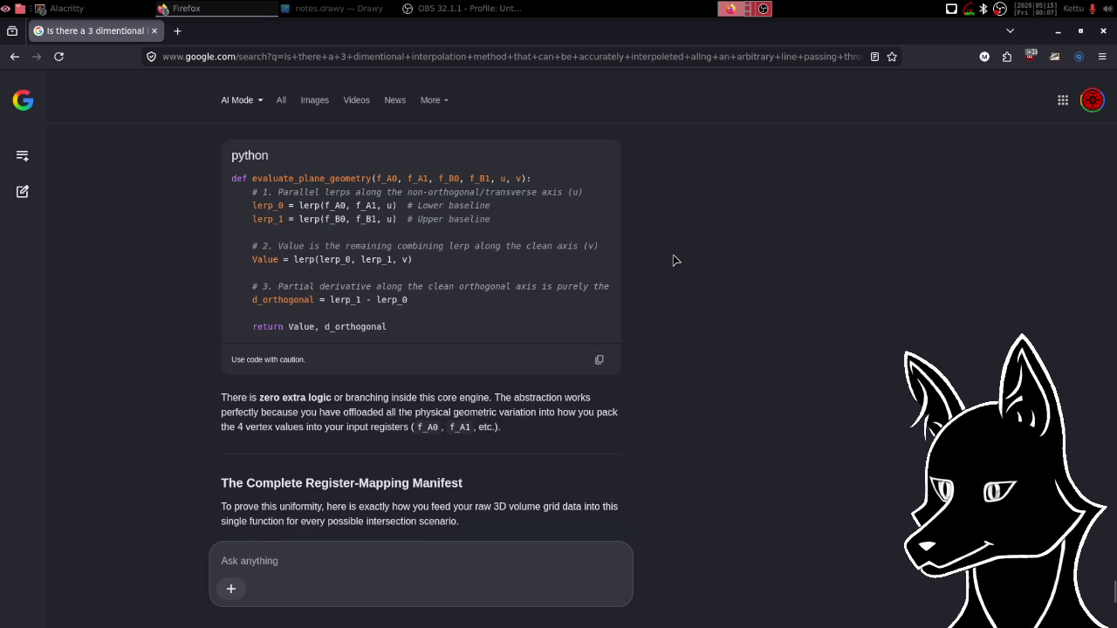
scroll(673, 260, up, 1)
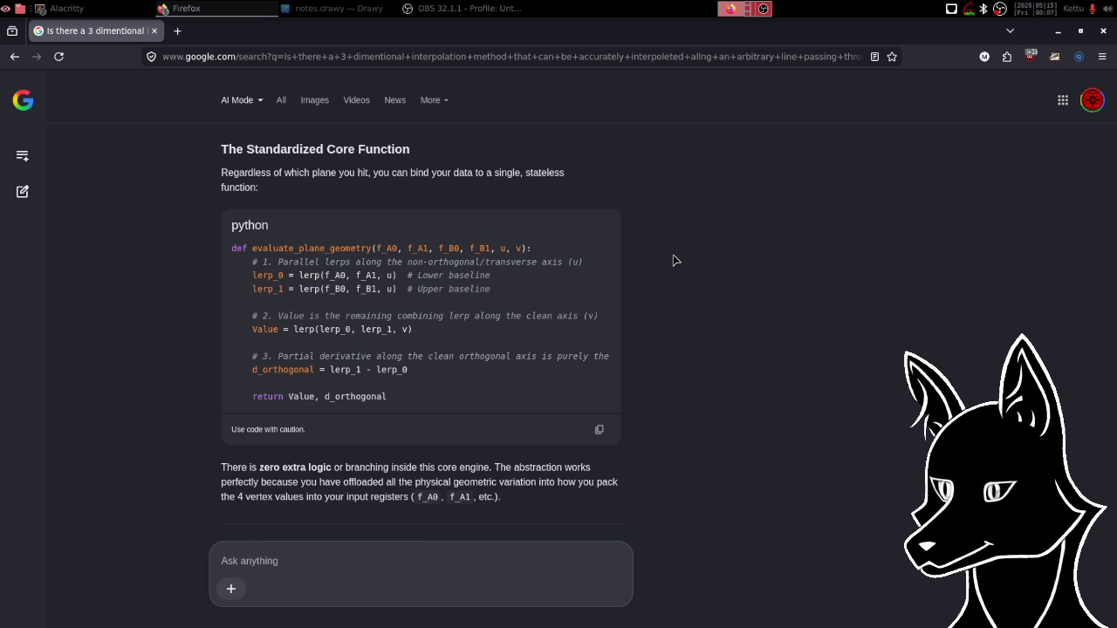
scroll(673, 260, down, 5)
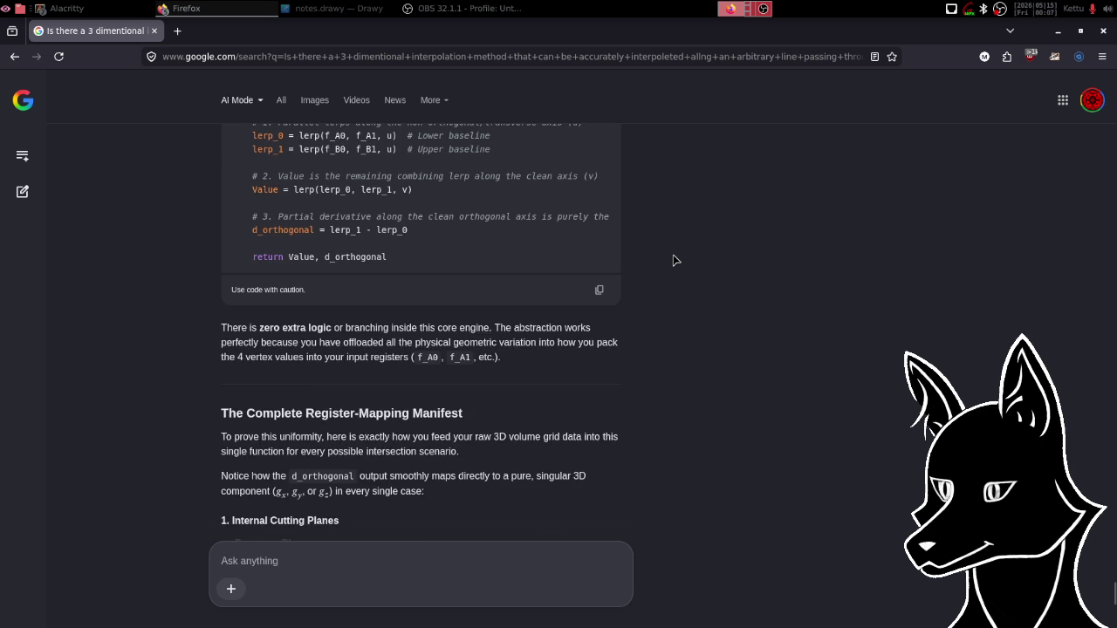
scroll(673, 260, down, 5)
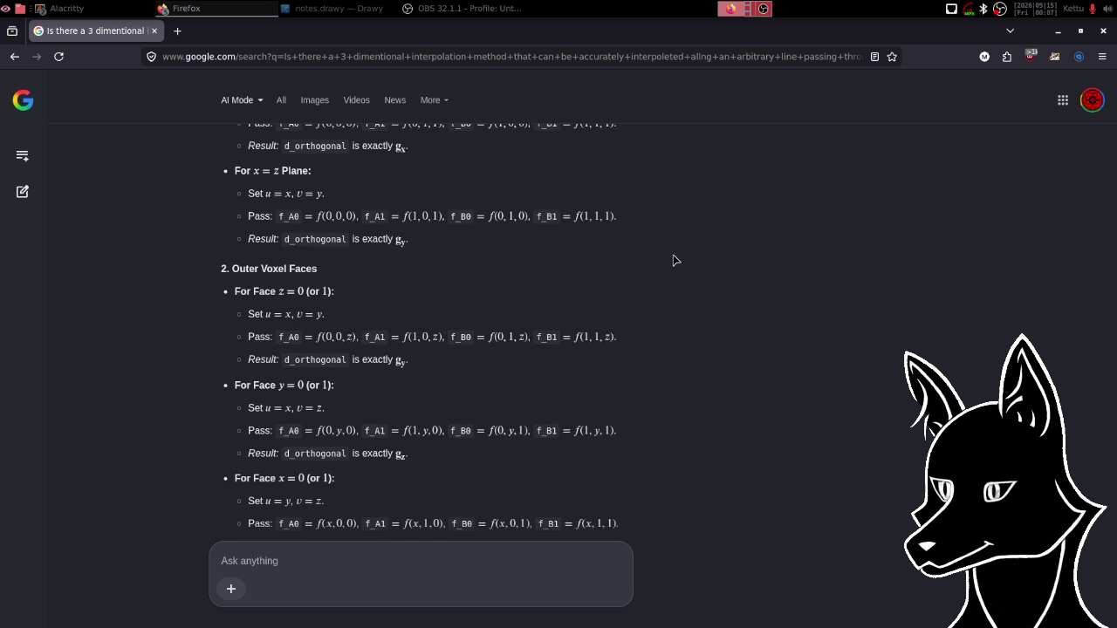
scroll(673, 260, up, 1)
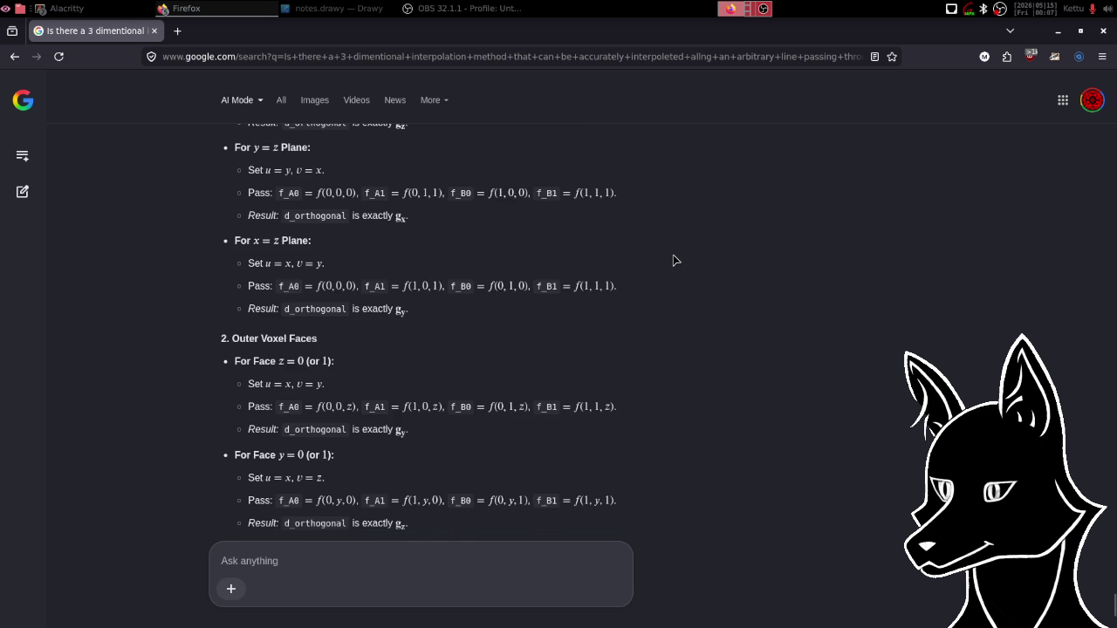
scroll(673, 260, up, 2)
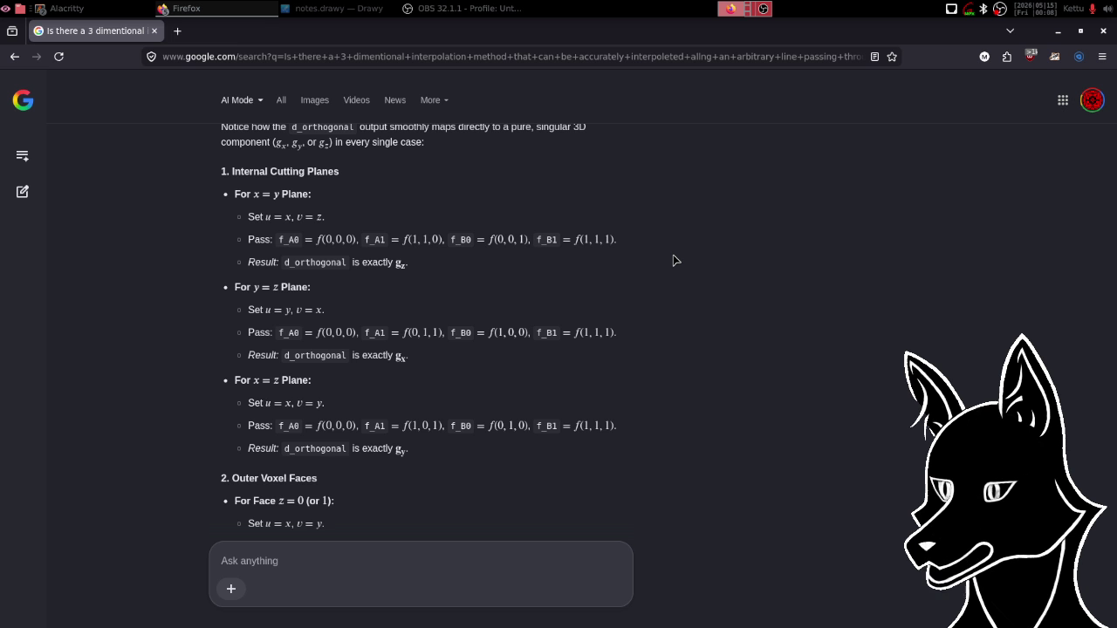
Start a correction saying each plane has one non-orthogonal axis: for x=y, u is xy and v is z.
click(358, 557)
text(a bit of a corec)
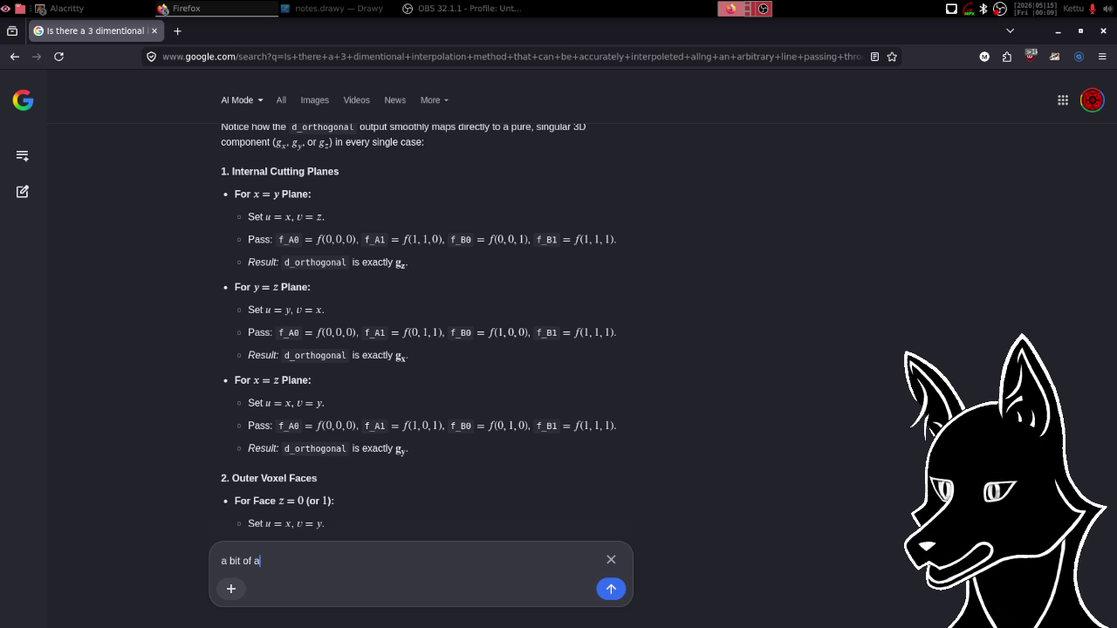
key(BackSpace)
key(BackSpace)
text(rection: th)
text(e planes )
text(have)
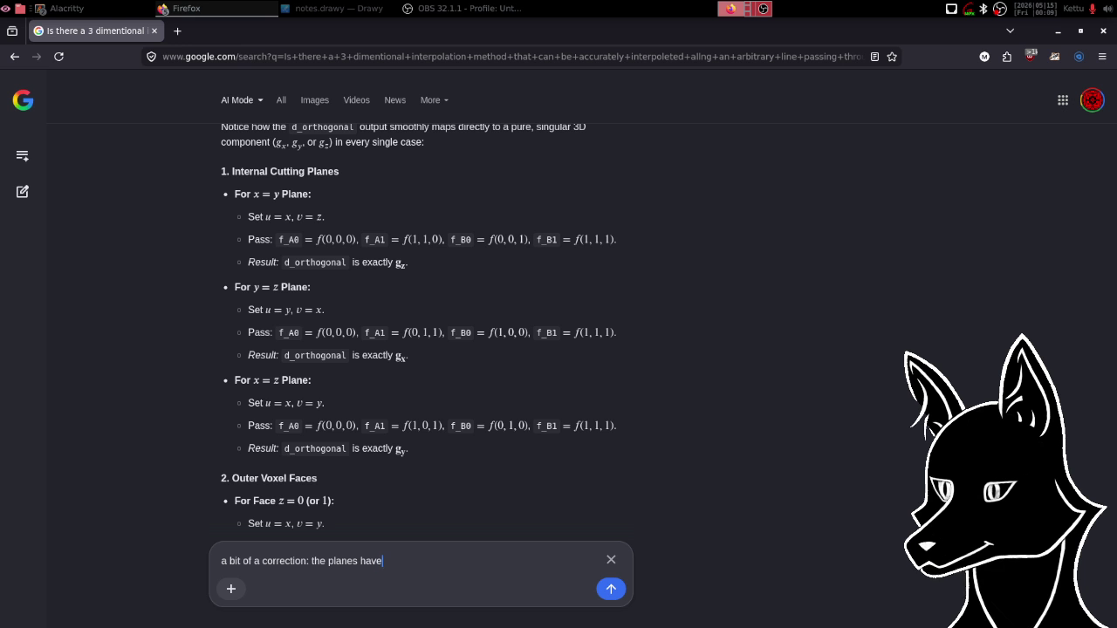
text( one ax)
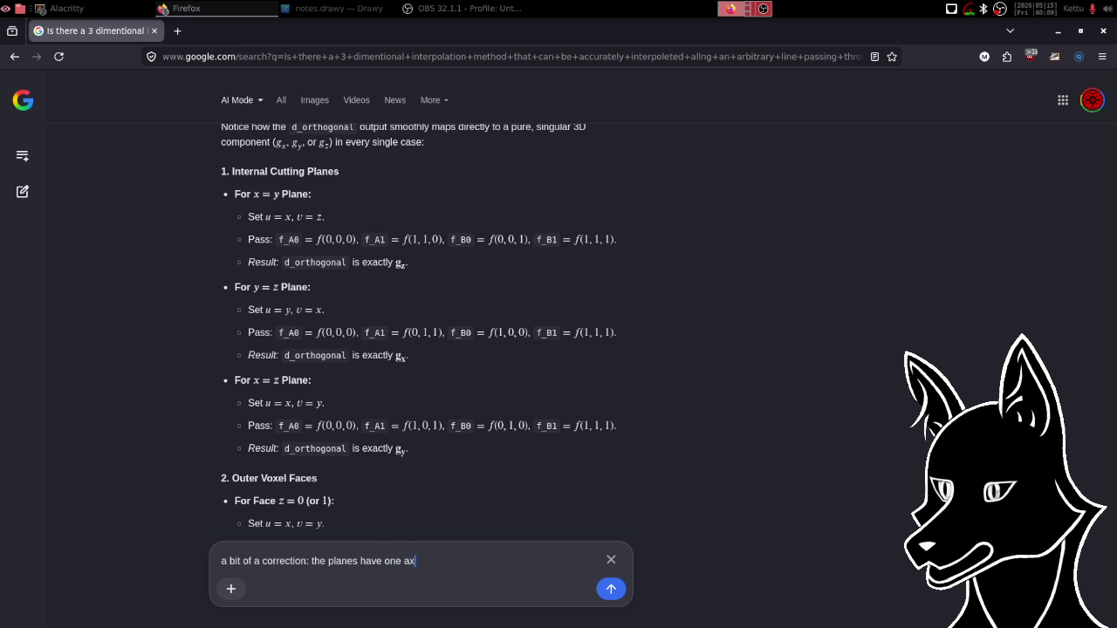
text(is non)
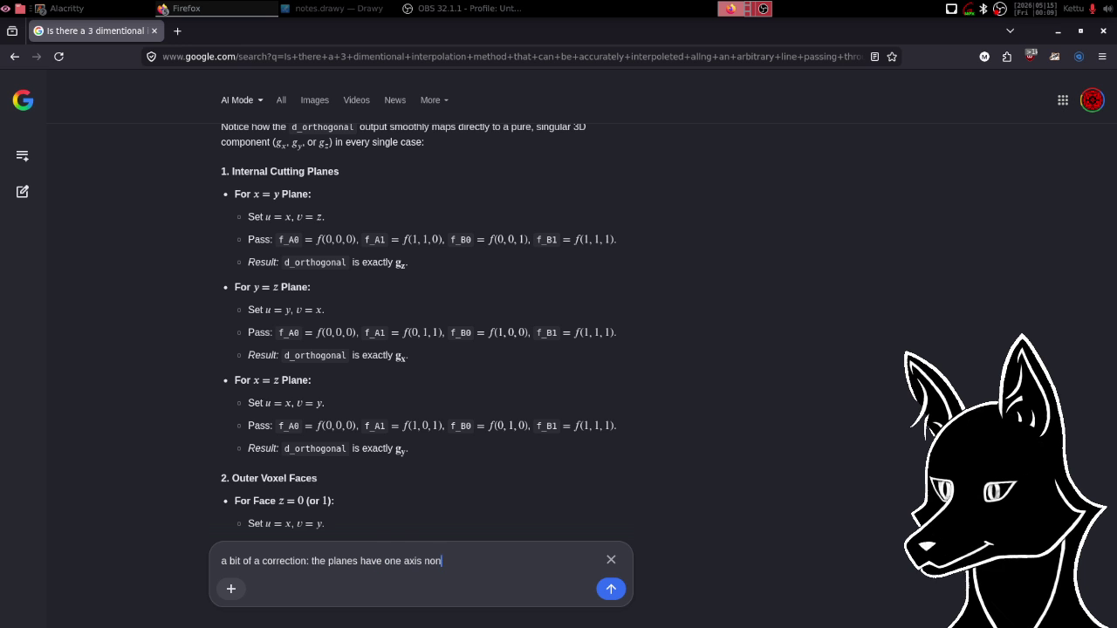
text(-orth)
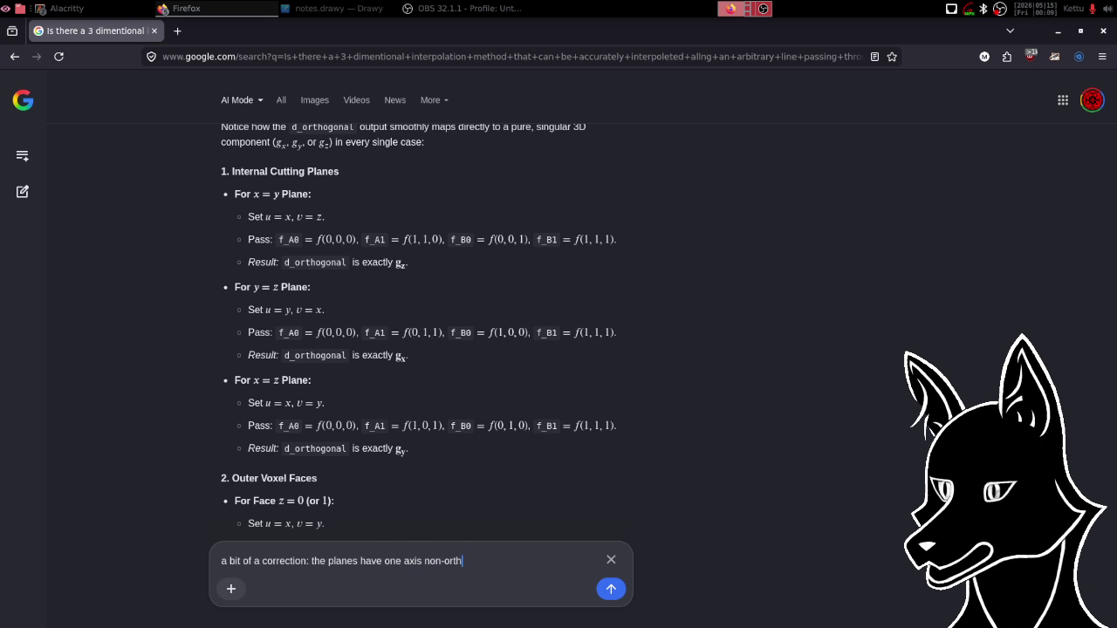
text(gonal)
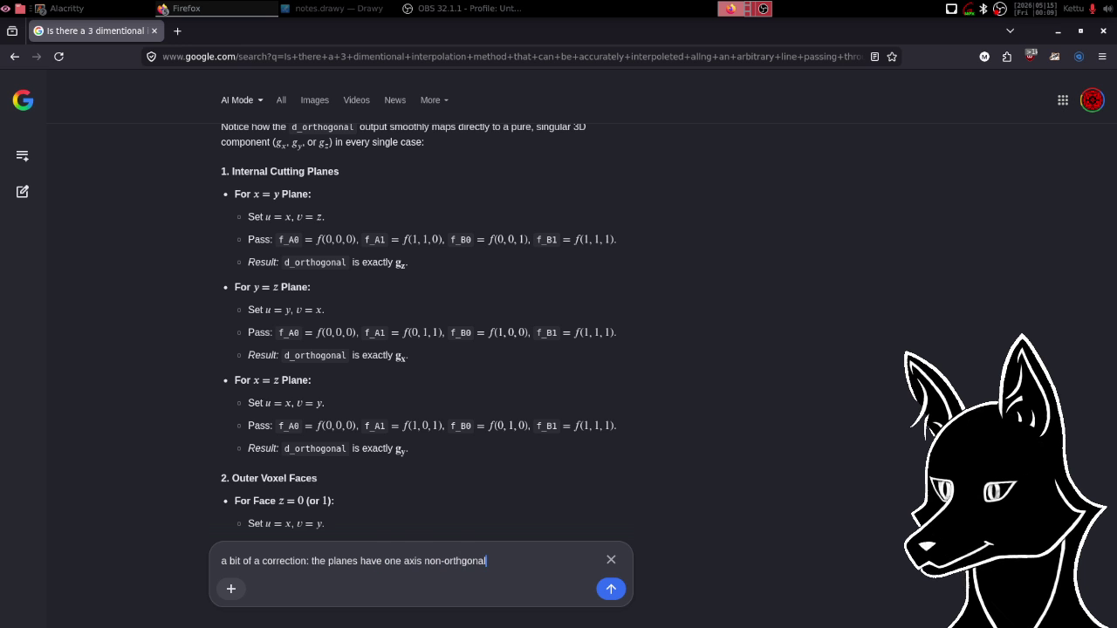
text(, that is)
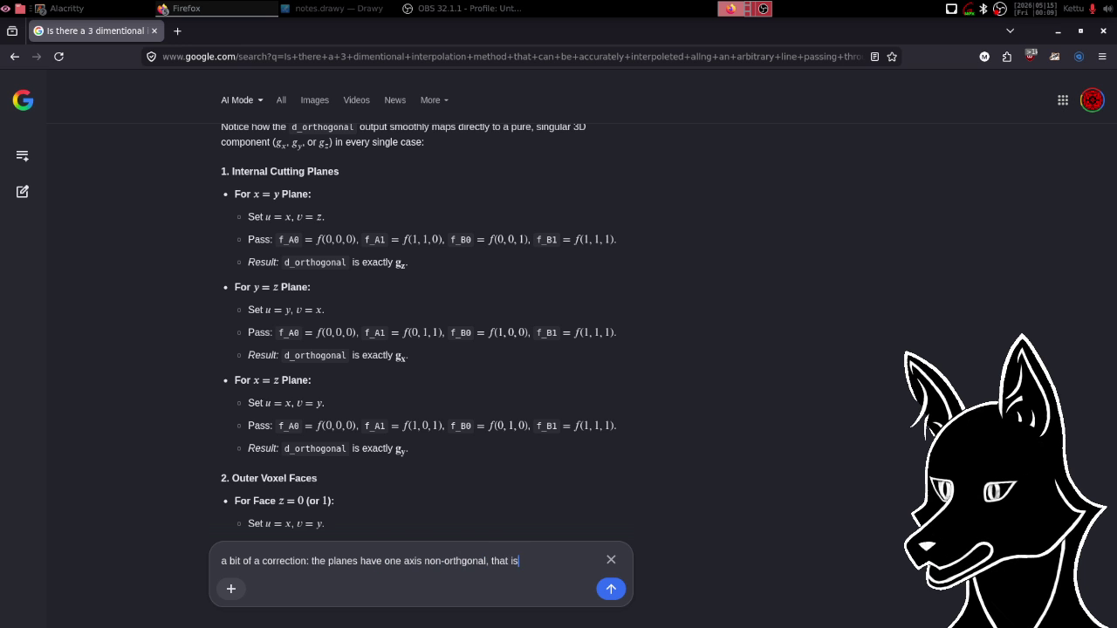
text(, for the xy)
key(BackSpace)
key(BackSpace)
text(=y plan)
text(e, the )
text(u)
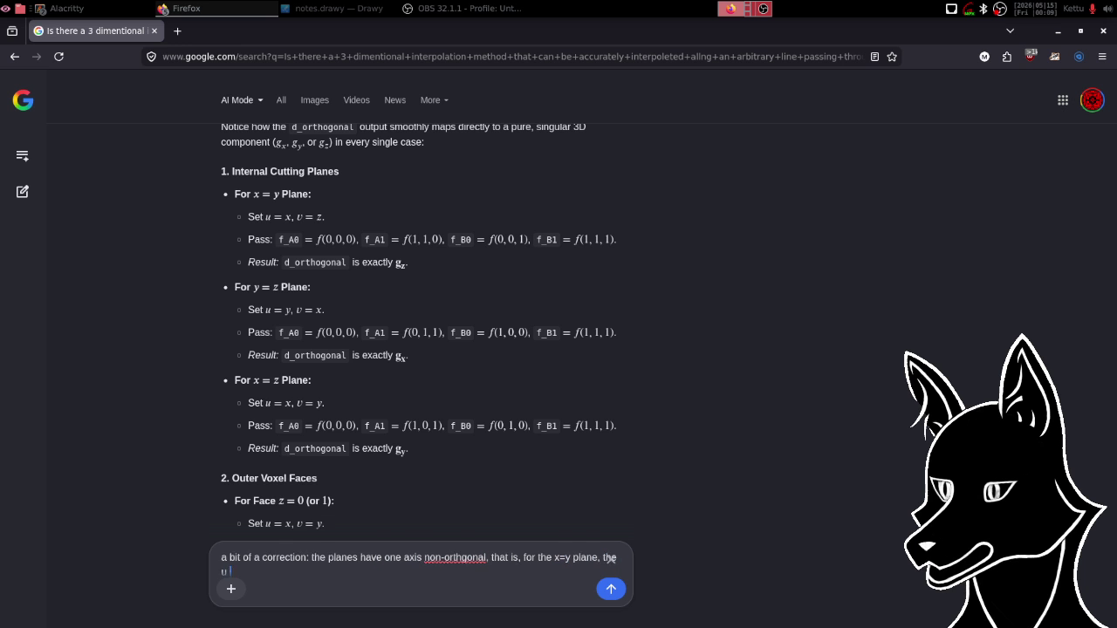
text( vector will be )
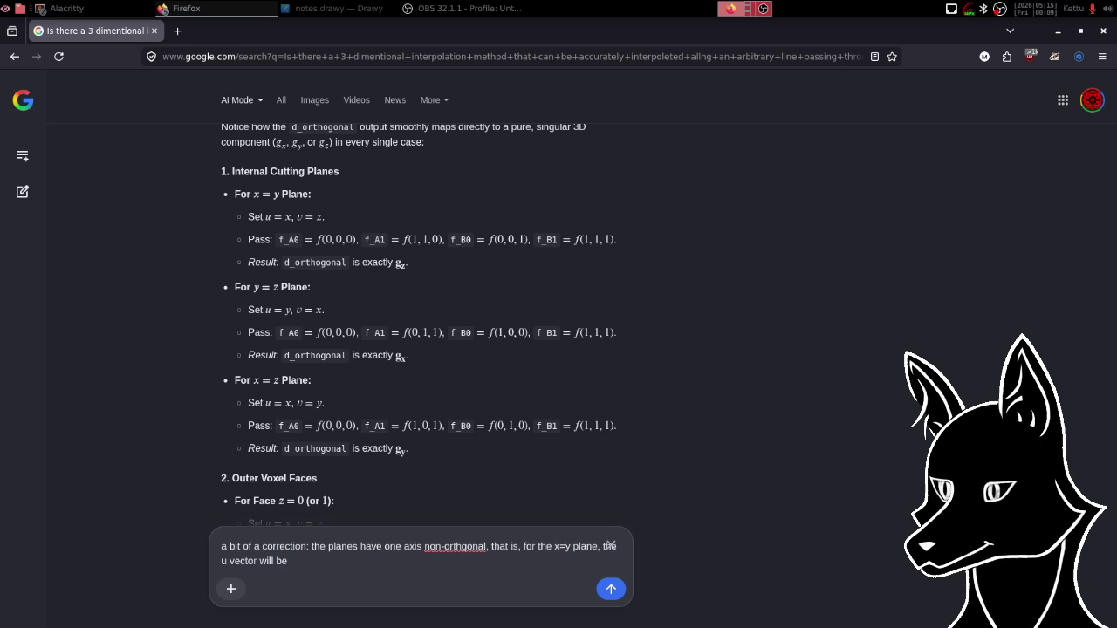
text(xy)
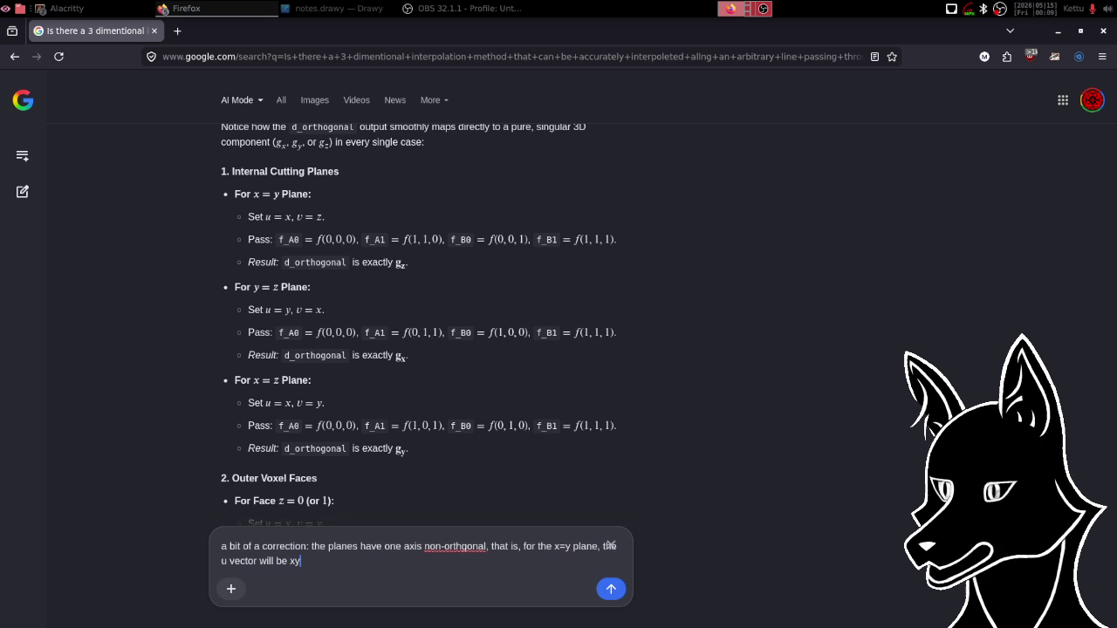
text(, and v)
text( is z)
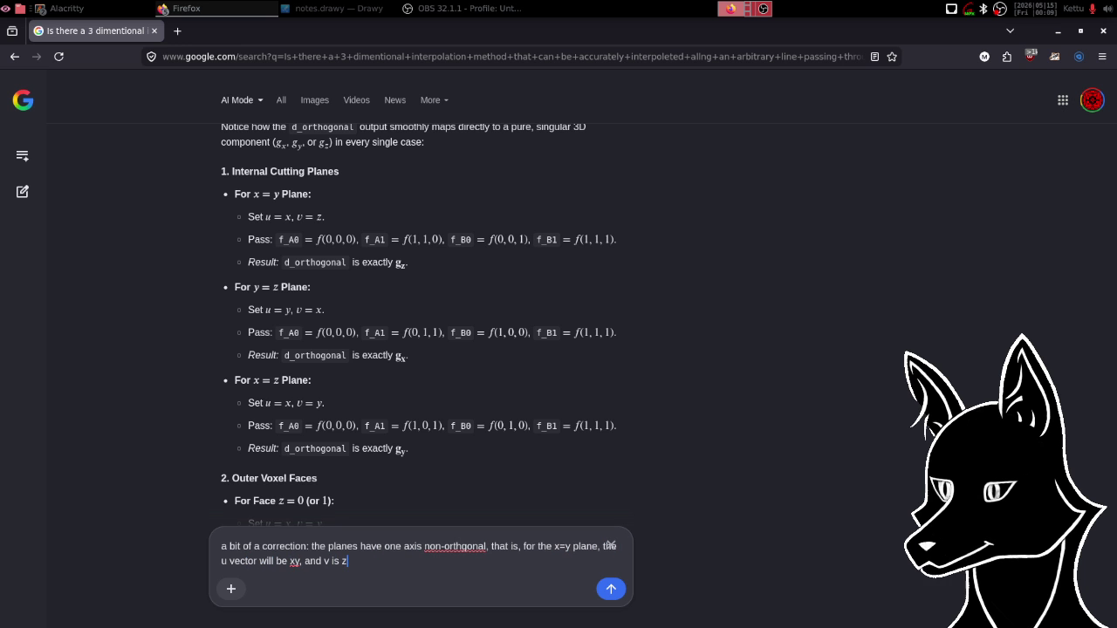
text(.)
text( simila)
text(or)
Add that other planes work similarly, except outer planes, which do have orthogonal u's.
key(BackSpace)
key(BackSpace)
text(for t)
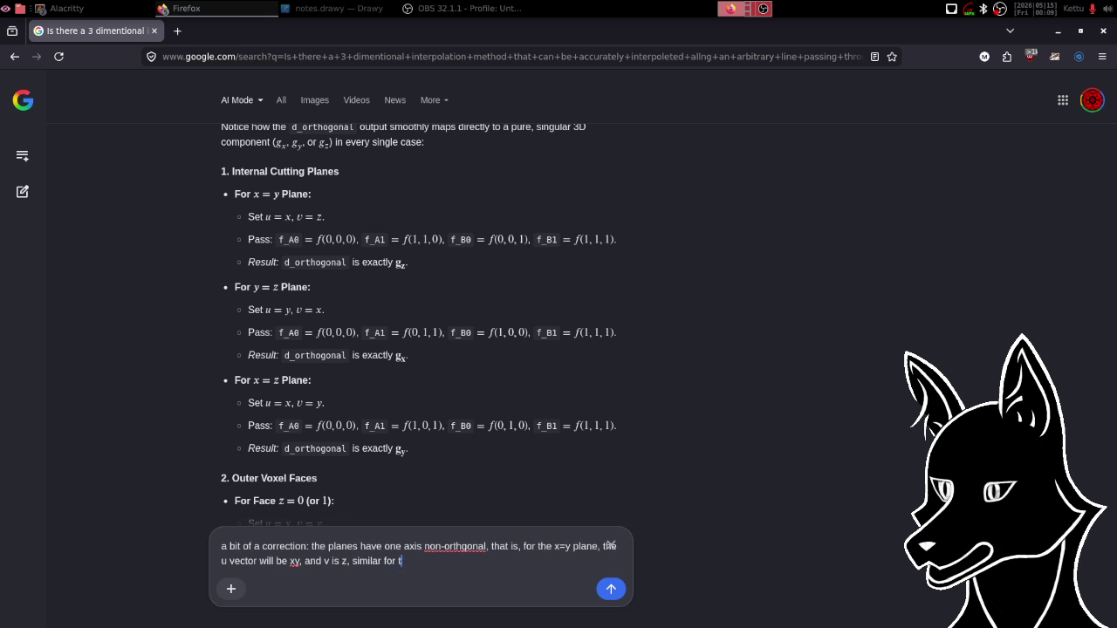
text(he other plane)
text(s. )
text(the only e)
text(xceptio)
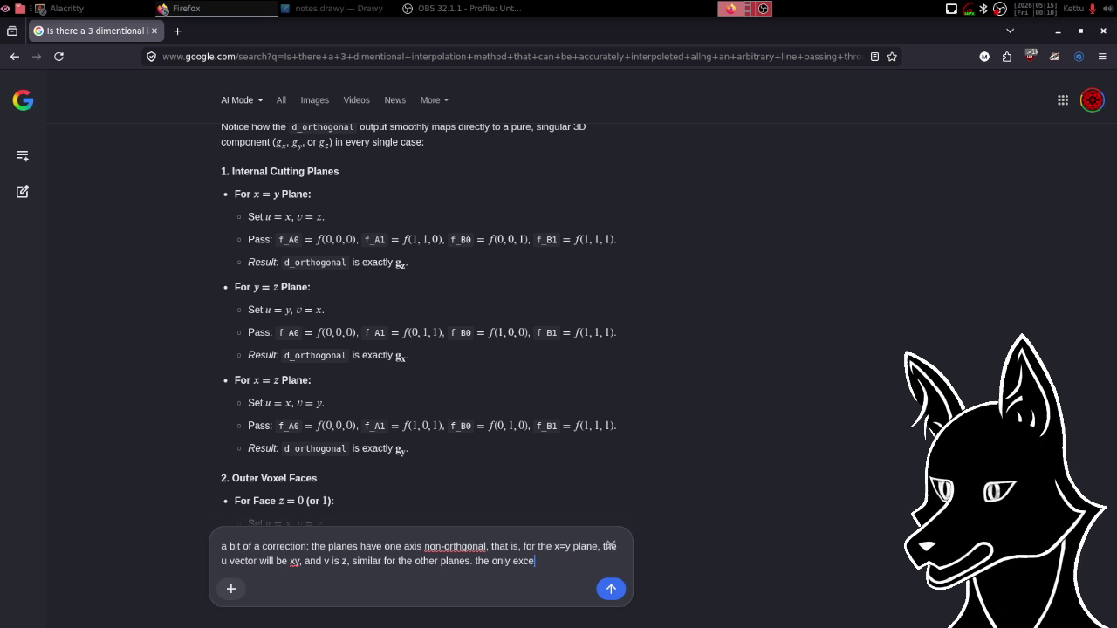
text(n are the ou)
text(ter plane)
text(s)
text(,)
text( th)
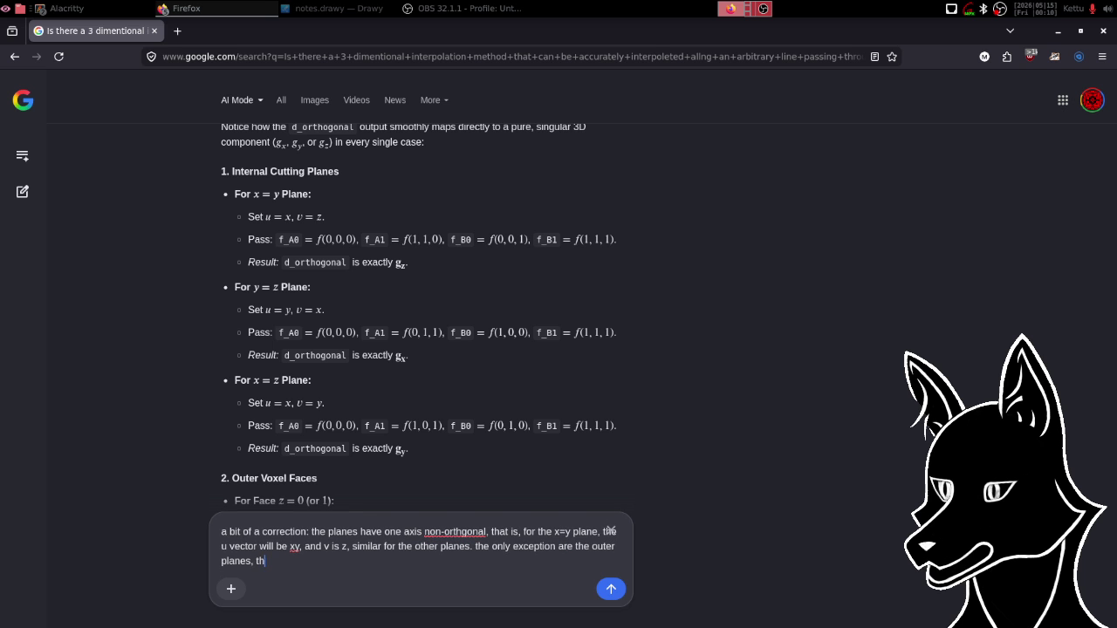
text(ose DO)
text( have ortho)
text(gonal )
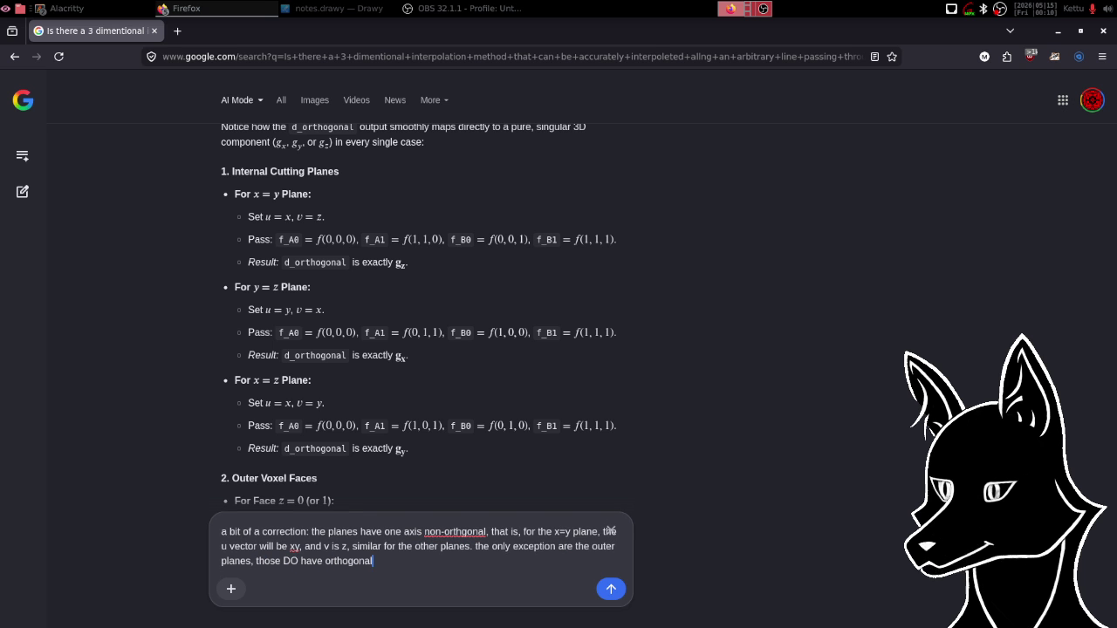
text(u's. )
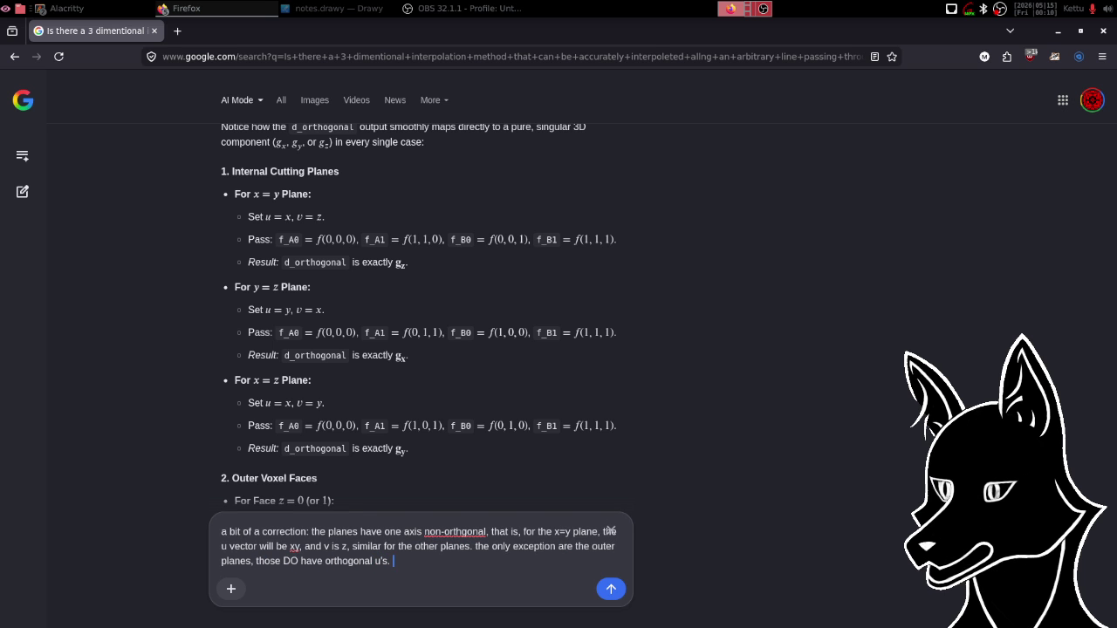
text(the big)
text( issue )
text(comes in )
text(wh)
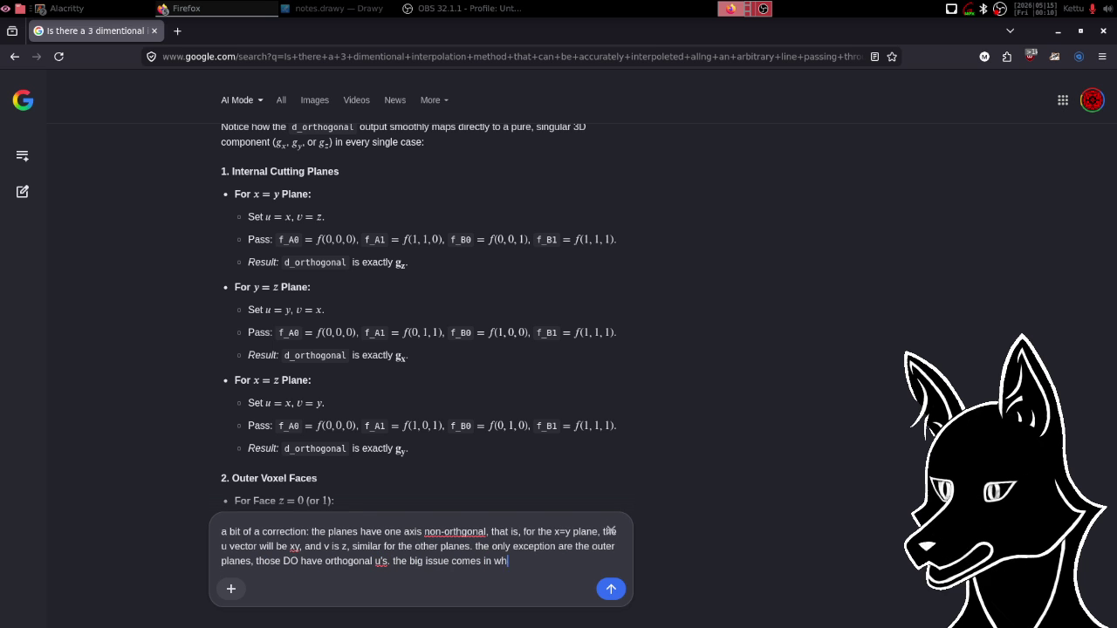
text(en matching)
text( the)
Add 'sequence. the cutting planes only have one' to the draft, trimming the mistyped word.
text( sequ)
text(ence.)
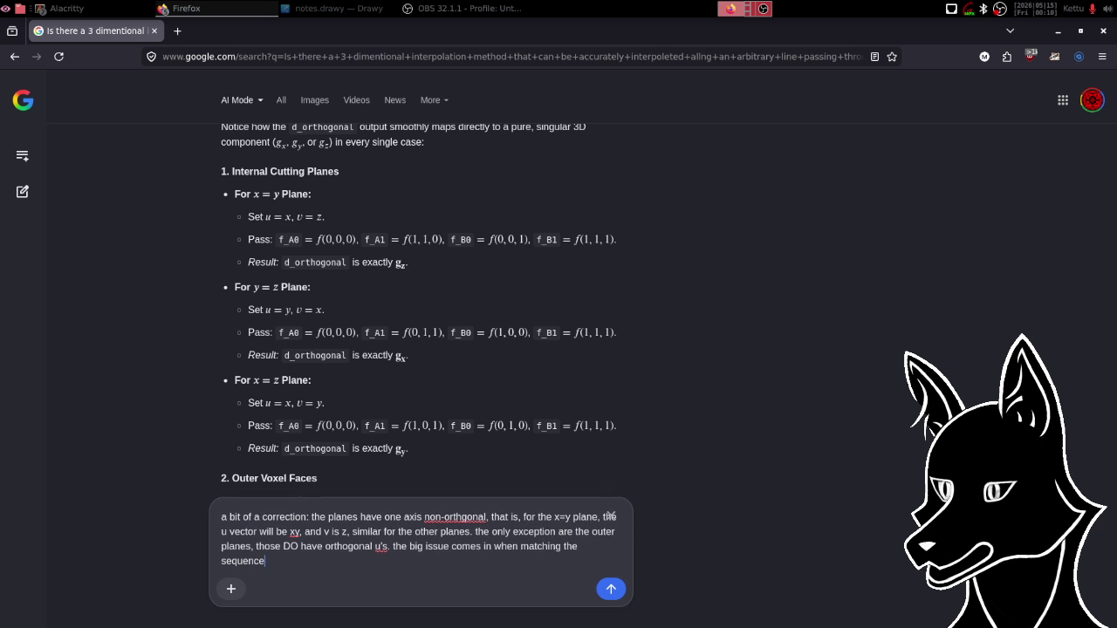
text( the cutting p)
text(lanes on)
text(ly hav)
text(e one ma)
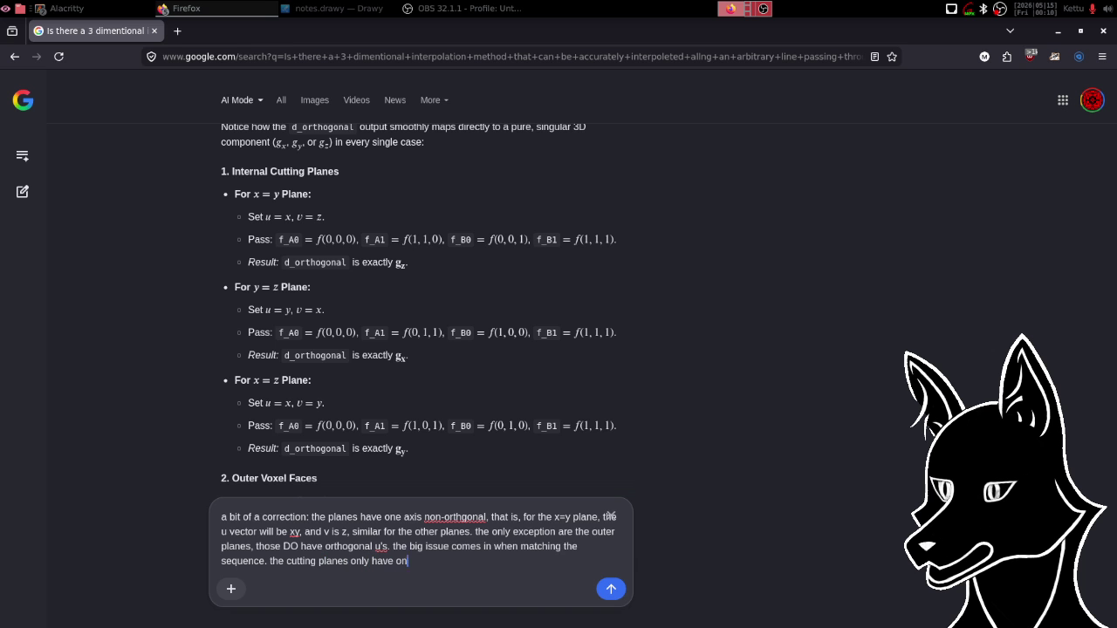
key(BackSpace)
key(BackSpace)
Append 'orthogonal partial,' after 'the cutting planes only have one'.
text(orthogonal )
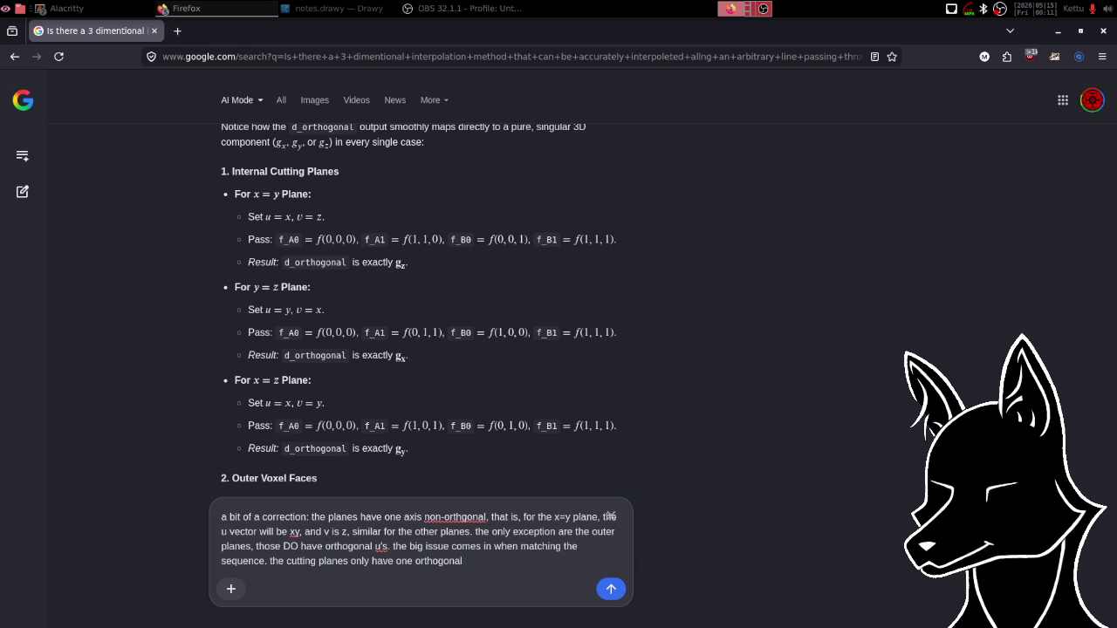
text(par)
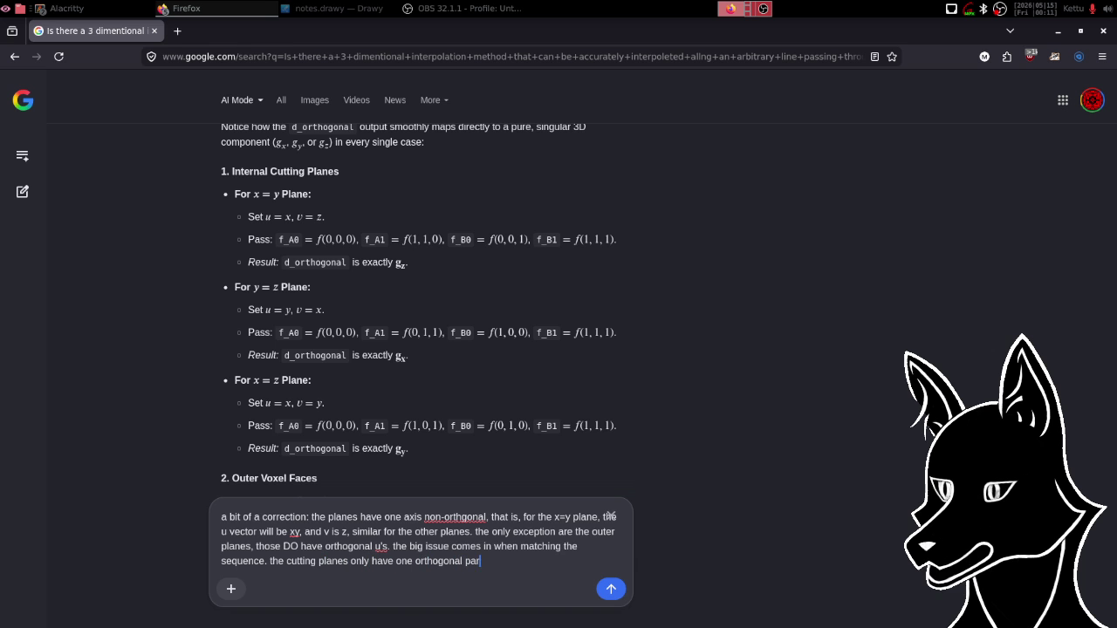
text(tial,)
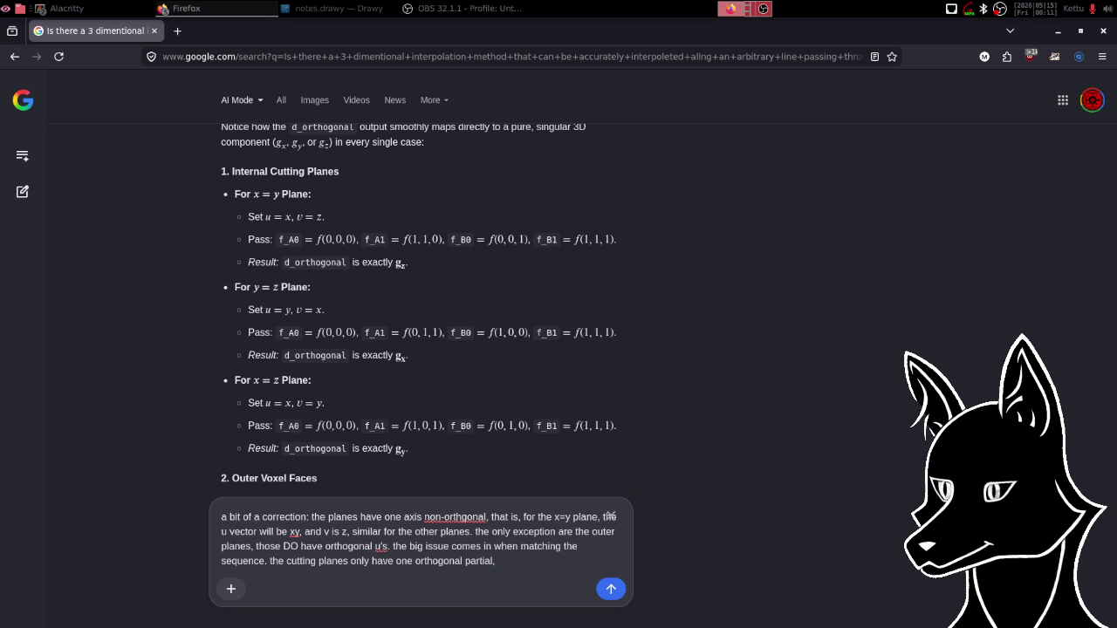
Add the concern that overlap between outer and cutting planes can cause issues, ending 'that is,'.
text(I'm concerned tha)
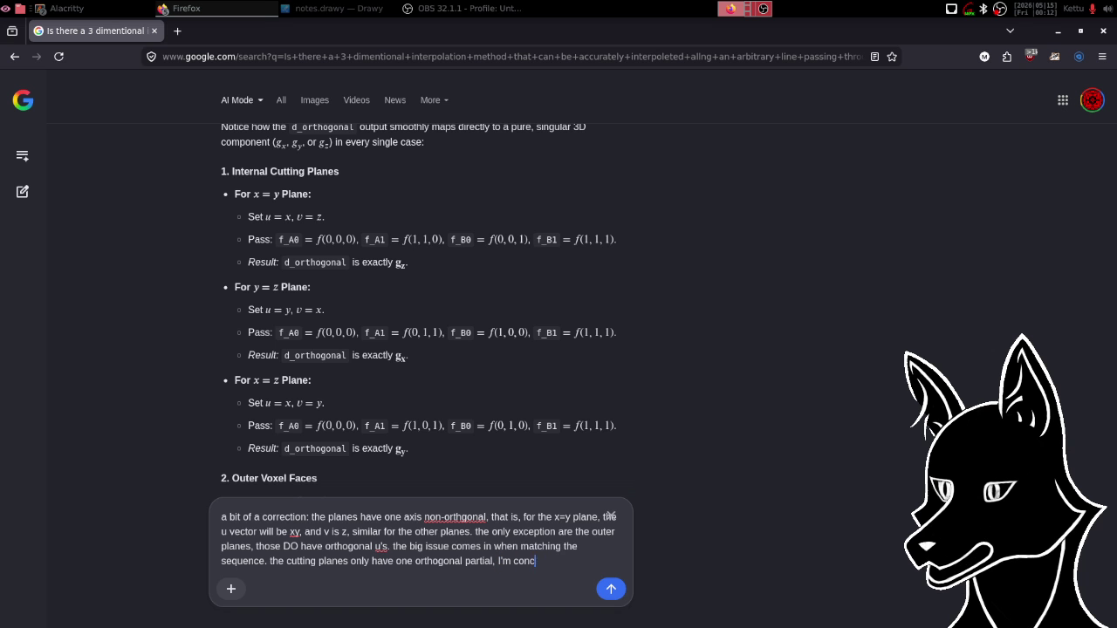
text(t there m)
text(ay be)
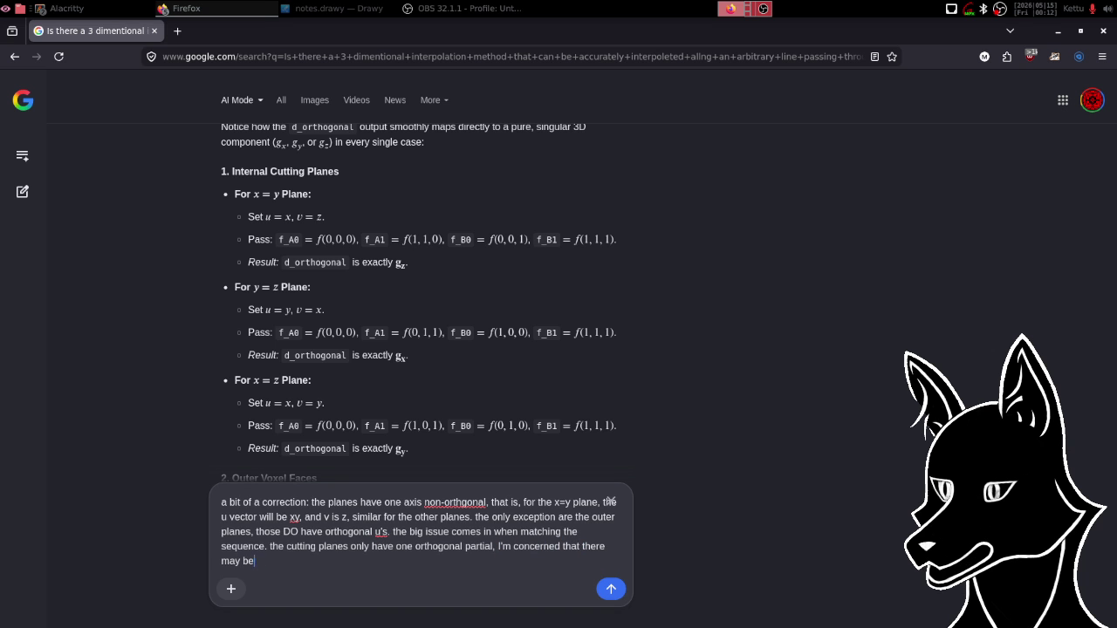
text( situations)
text( where the o)
text(uter plane)
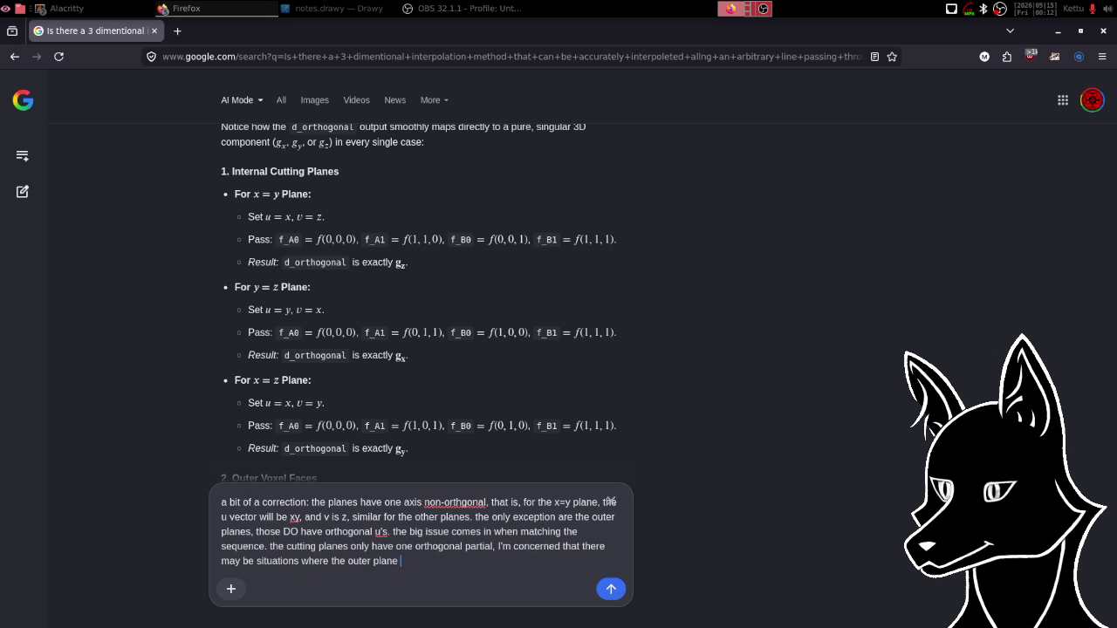
key(BackSpace)
key(BackSpace)
key(BackSpace)
key(BackSpace)
key(BackSpace)
key(BackSpace)
text(there )
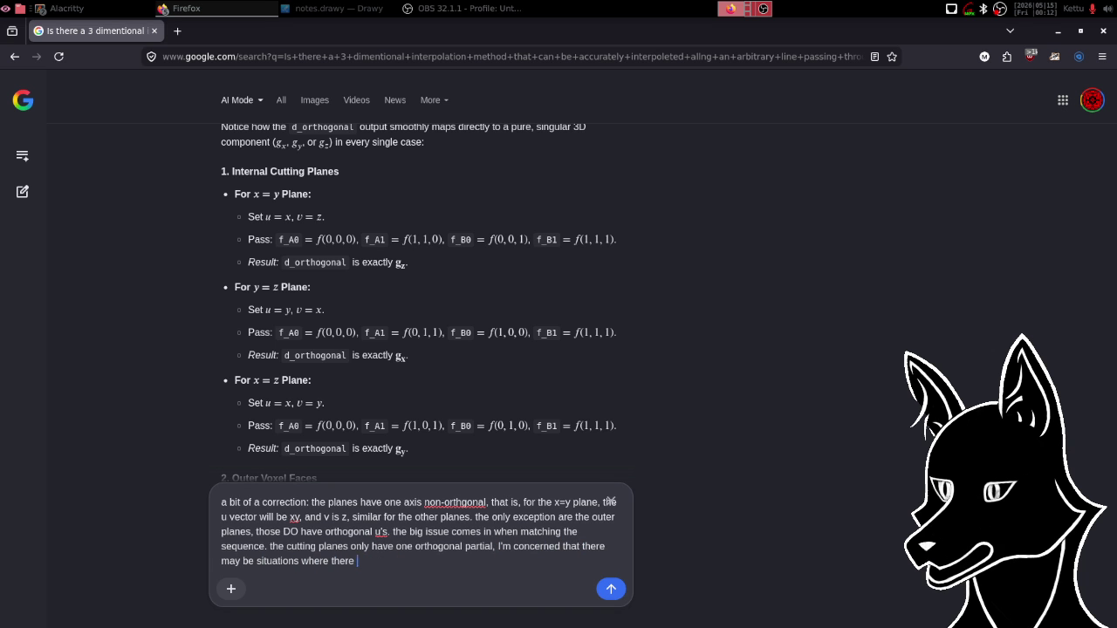
text(is overlap be)
text(tween out)
text(er a)
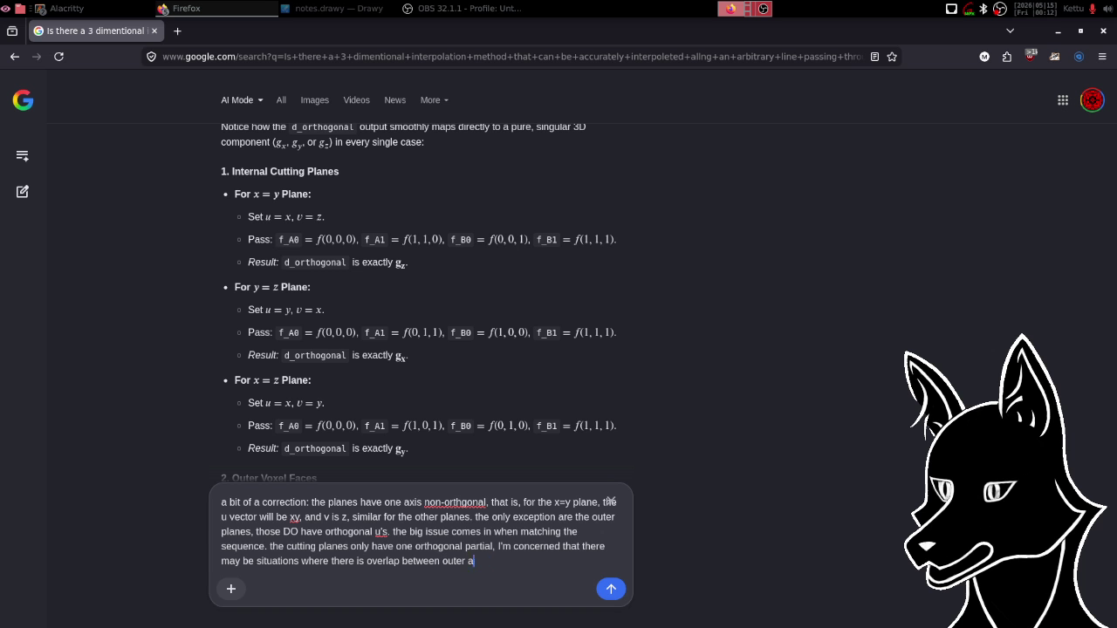
text(nd cutting planes)
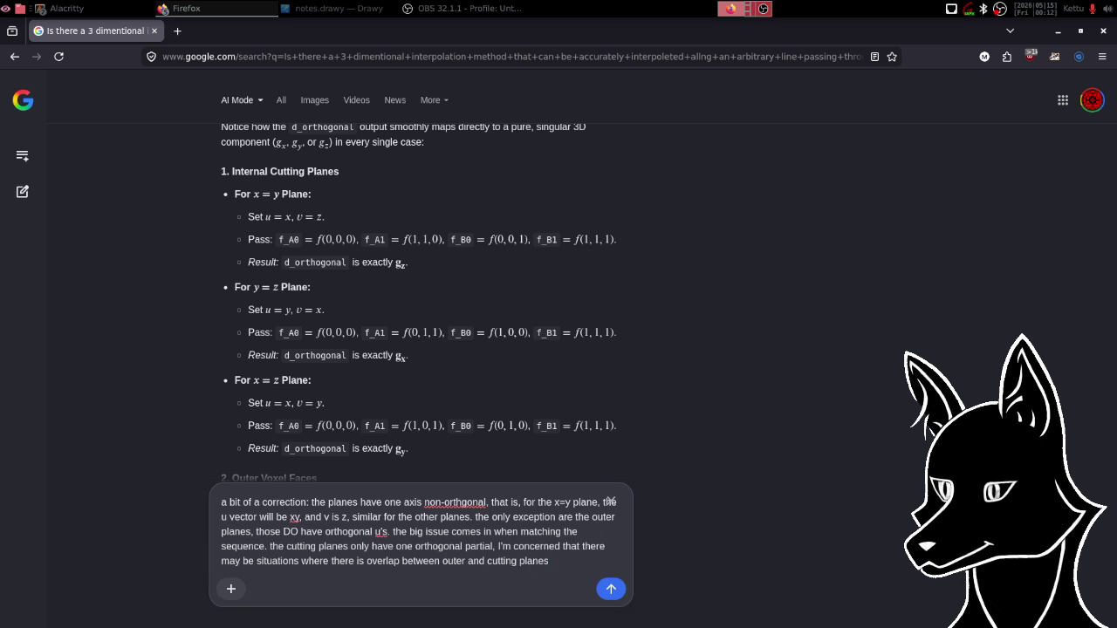
text( that c)
text(an caus)
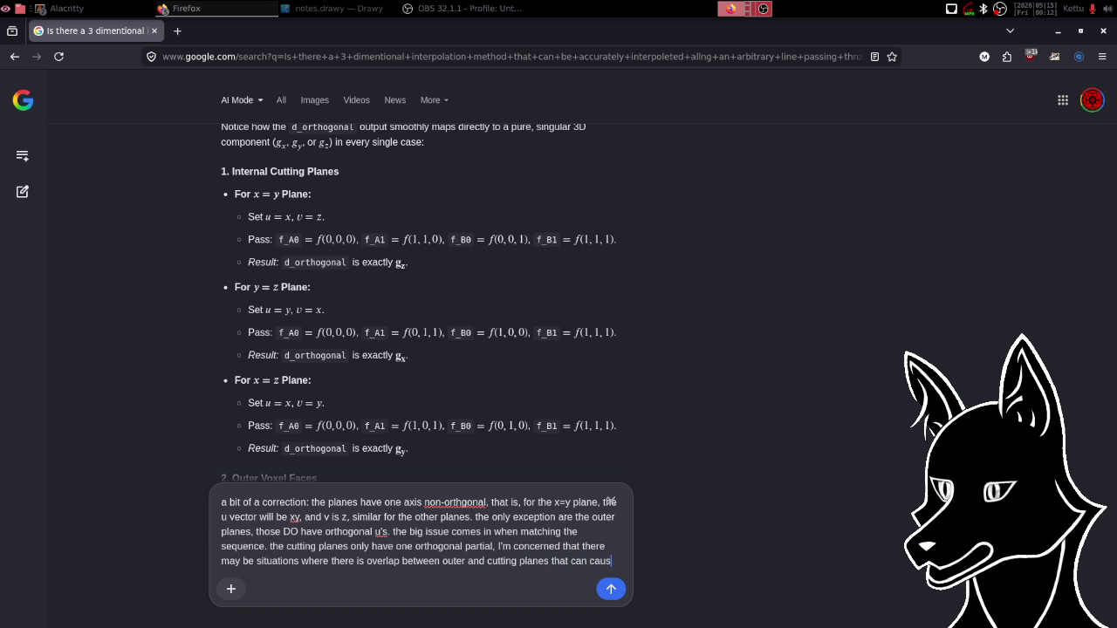
text(e issues)
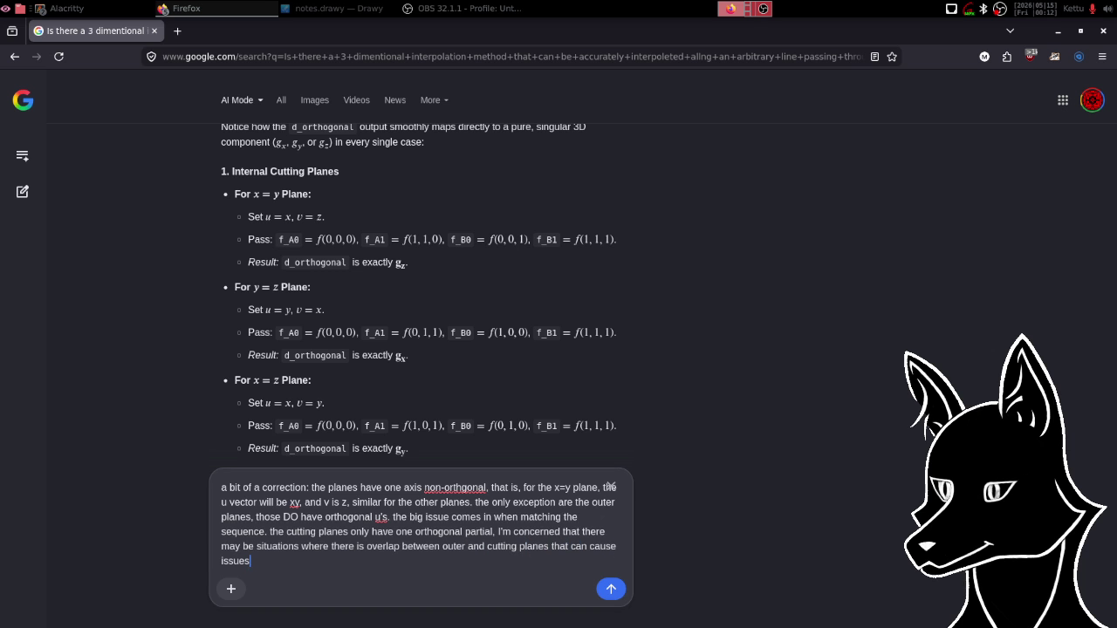
text(, tha)
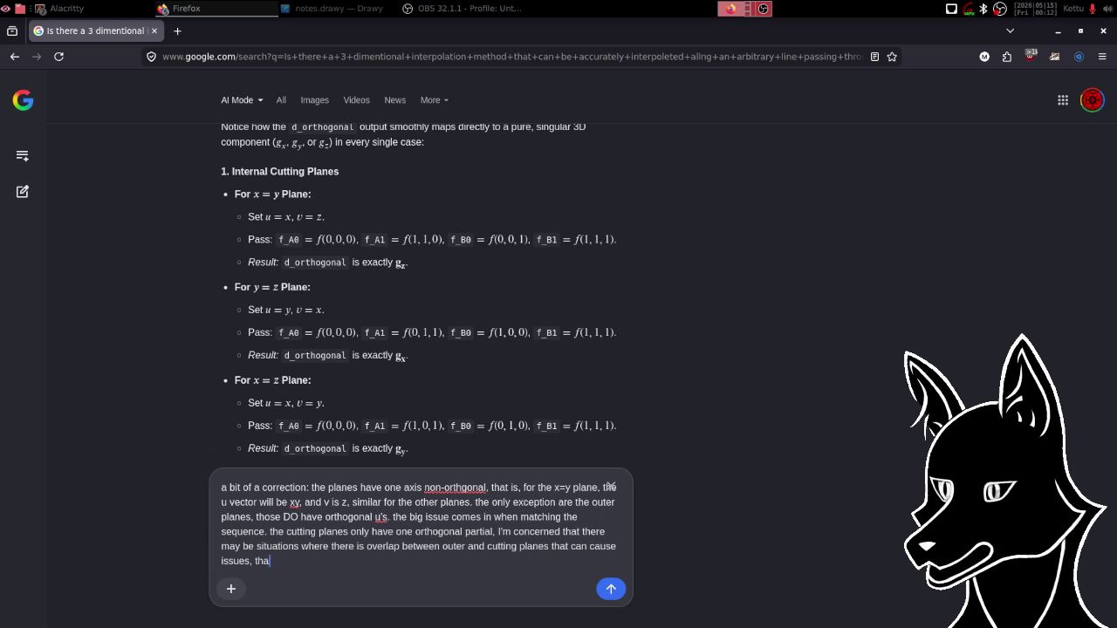
text(t is,)
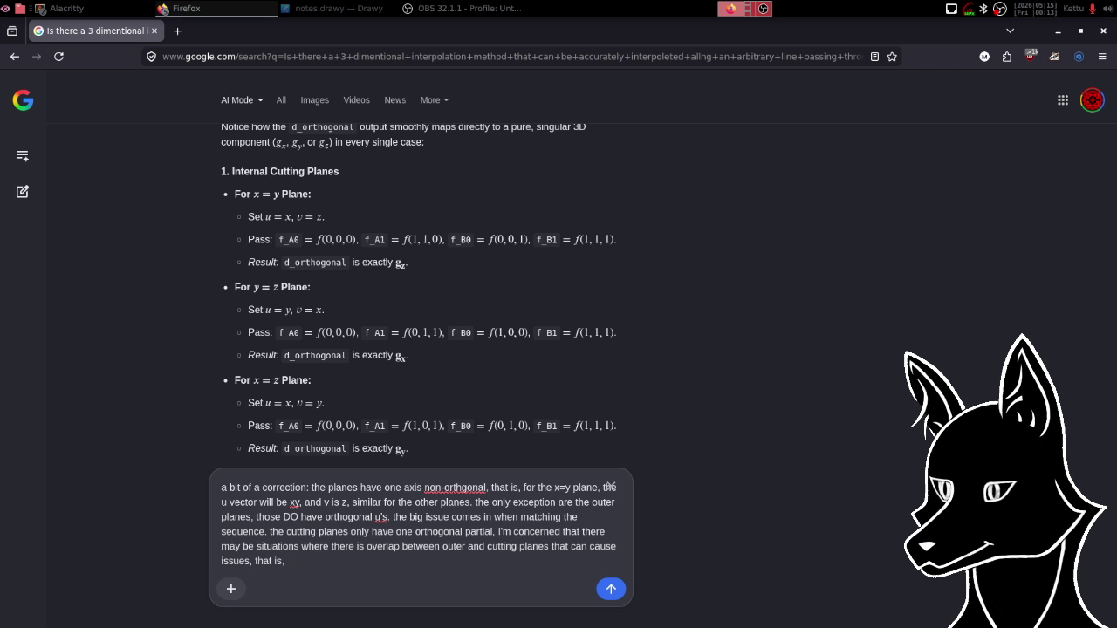
text( i)
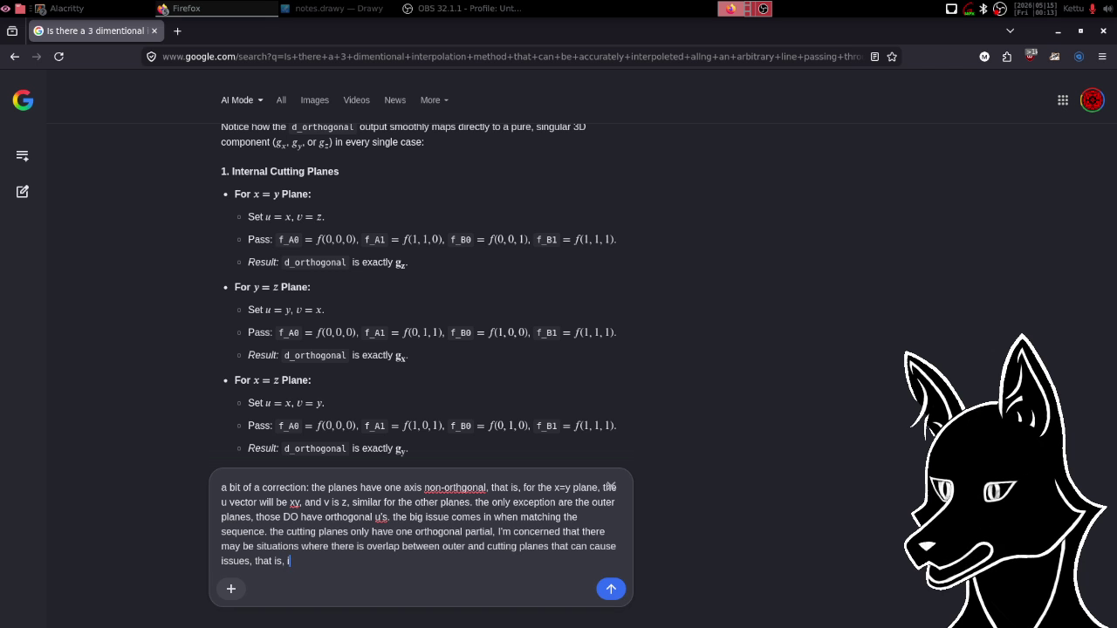
text(f the pr)
text(edetermined)
text( out)
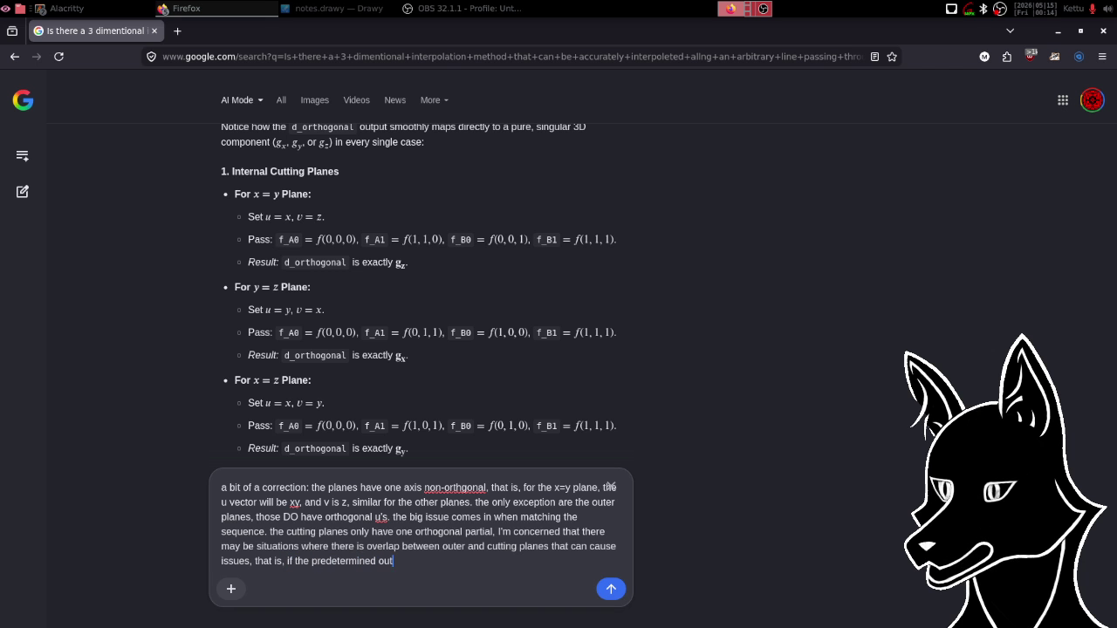
text(er )
text(v)
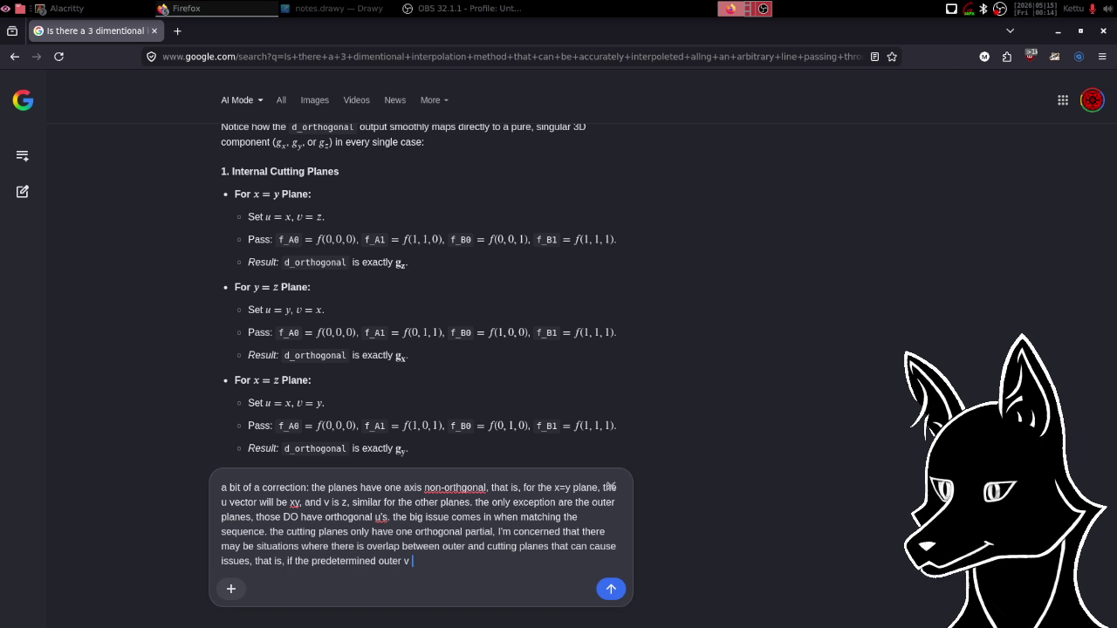
Explain that an outer-plane v equal to the cutting plane's v leaves no solution, breaking the generalization.
key(BackSpace)
key(BackSpace)
text(plane v)
text( is the same as the )
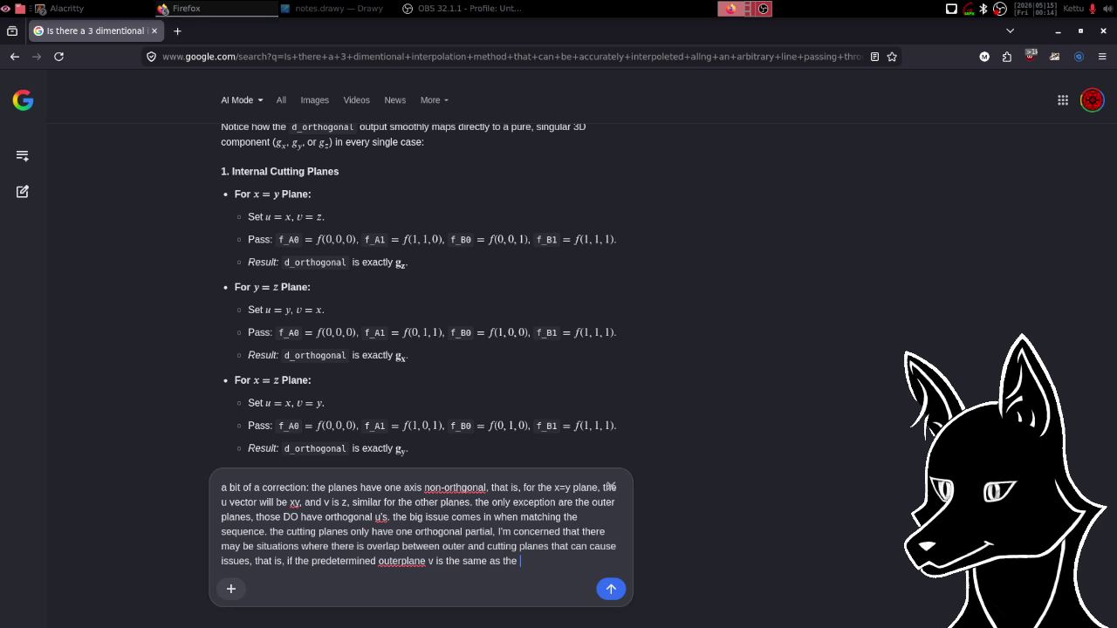
text(cu)
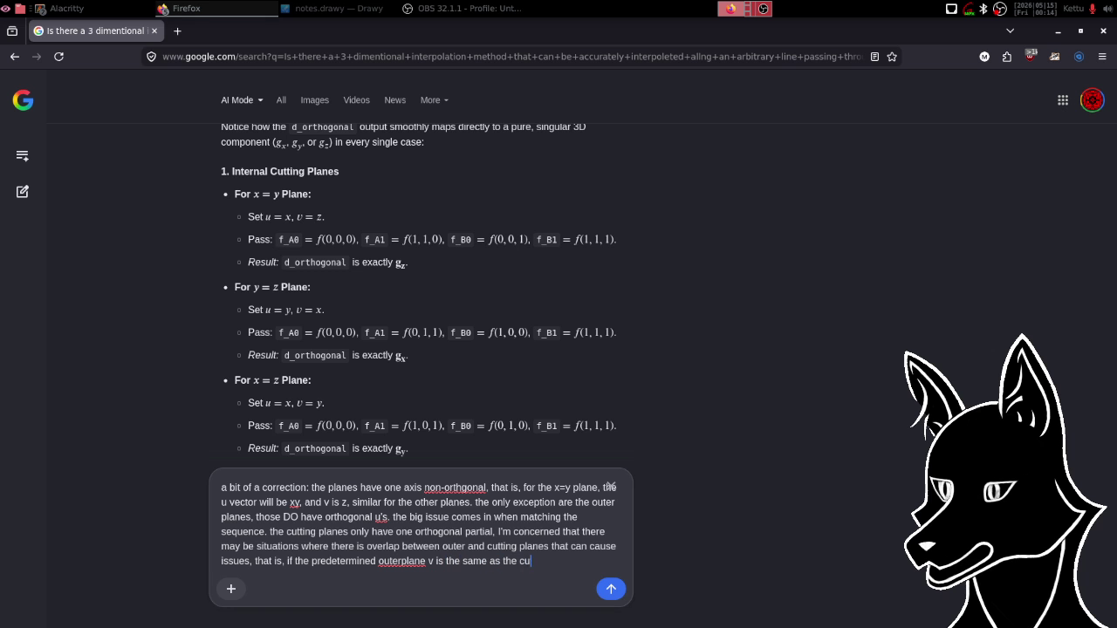
text(tting plane v)
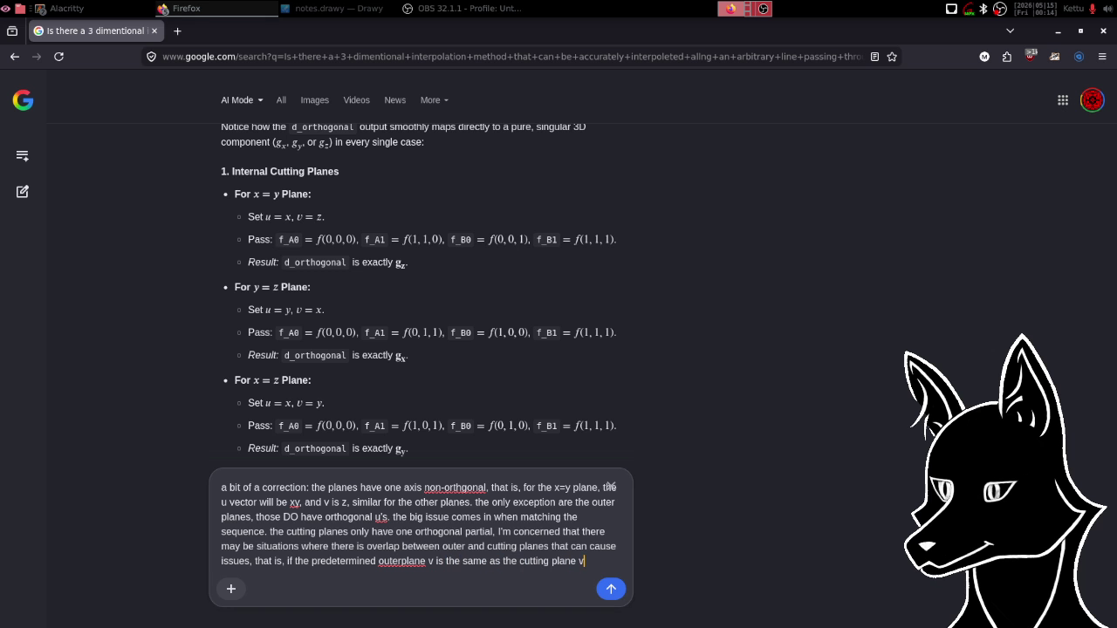
key(BackSpace)
key(BackSpace)
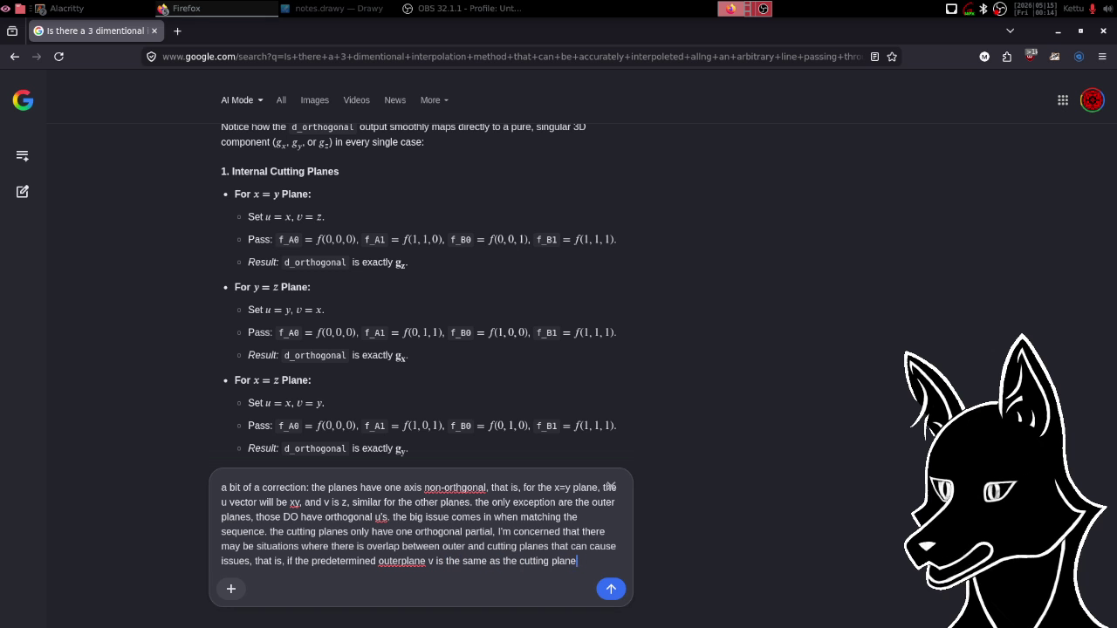
text('s)
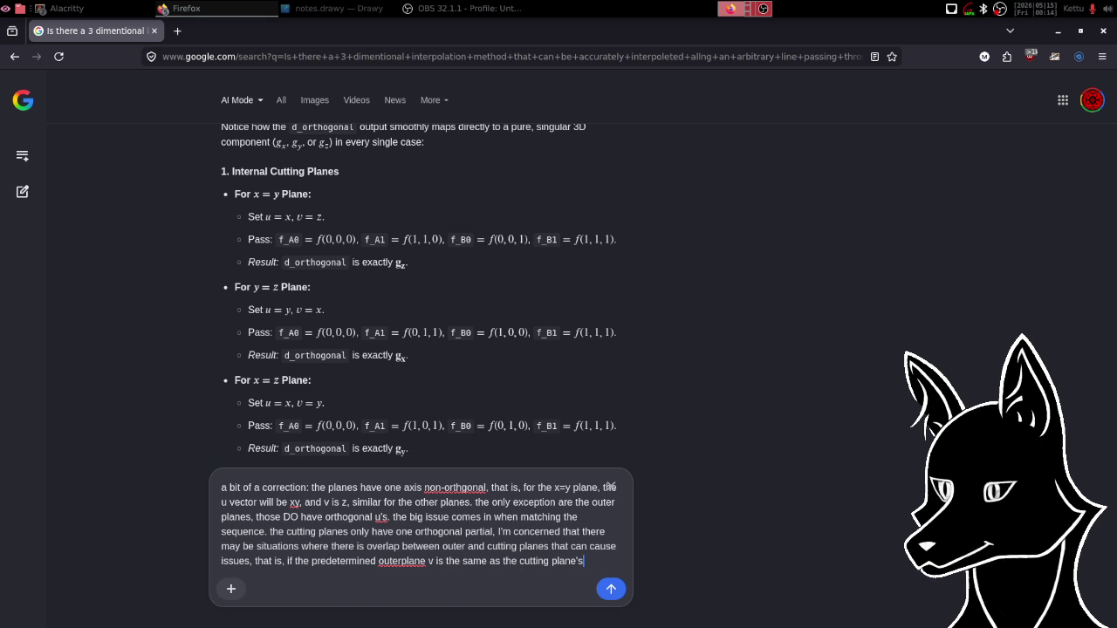
text( v)
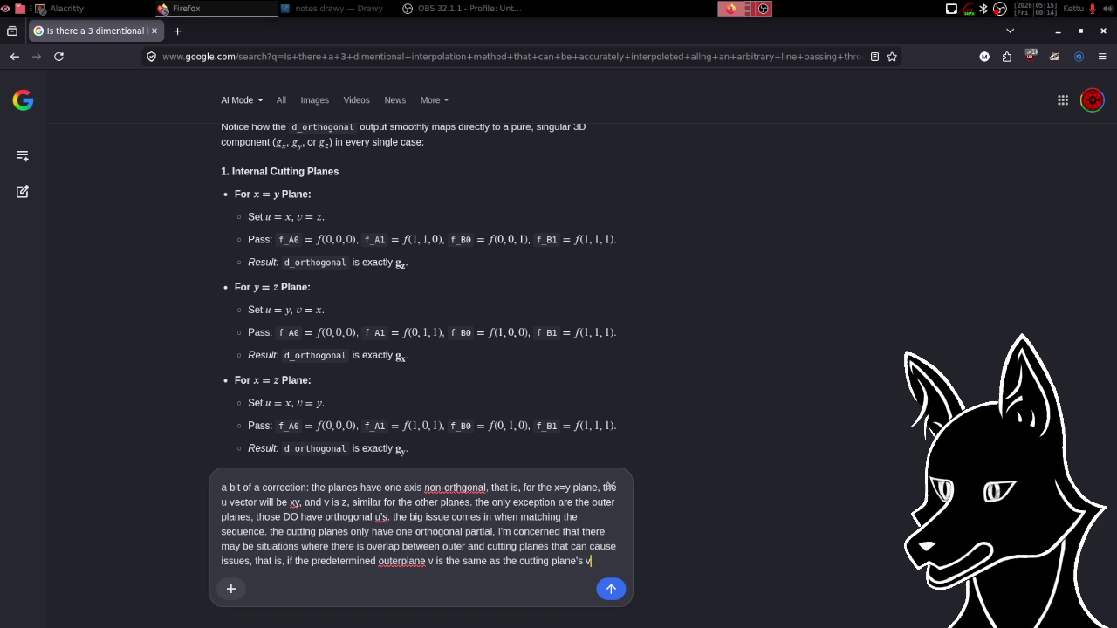
text(, then t)
text(here is )
text(no )
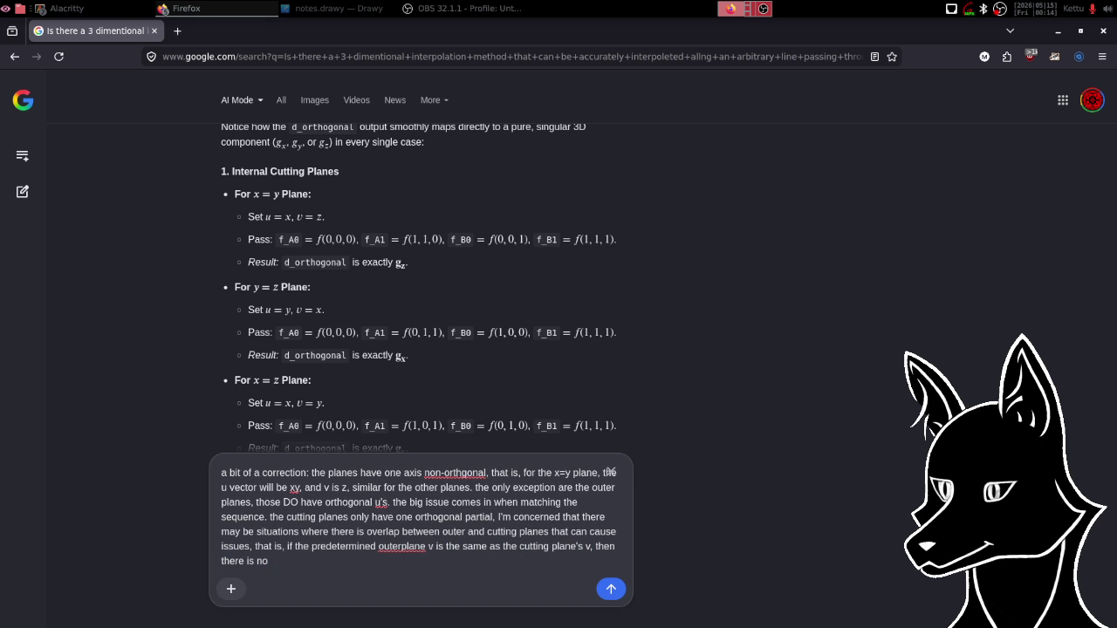
text(solution to th)
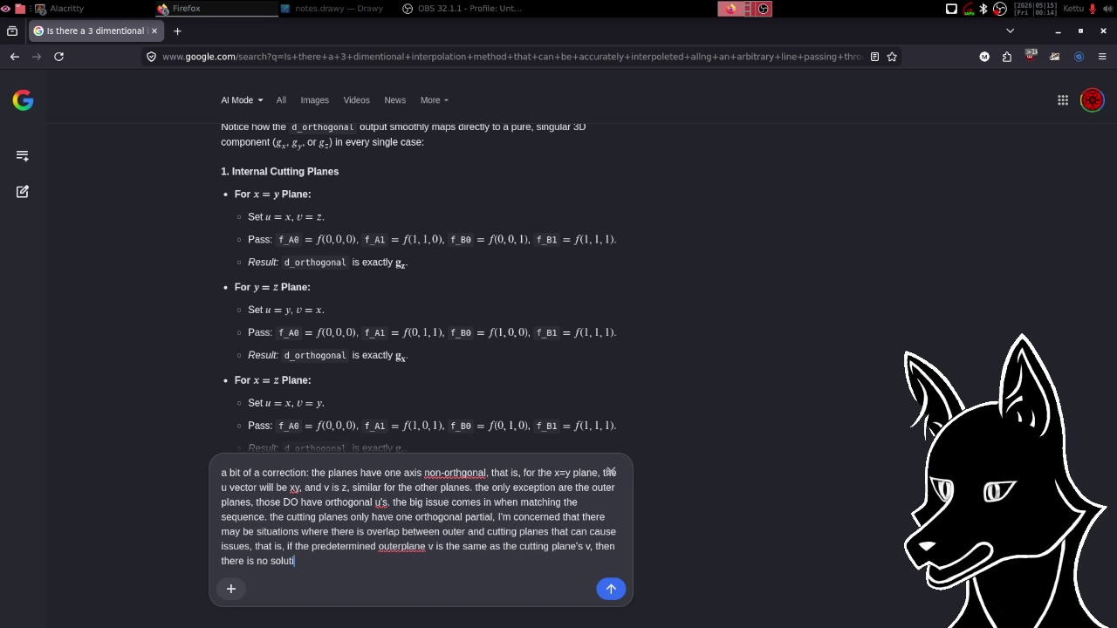
text(e )
text(overall pa)
text(rtials, a)
text(nd thus)
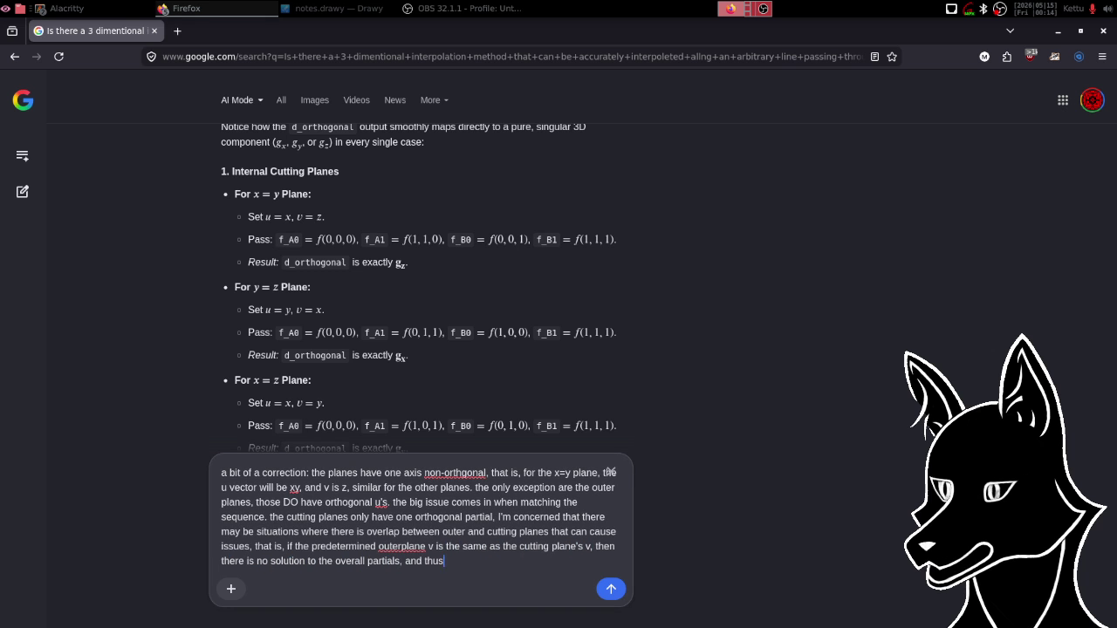
text( breaks t)
text(he)
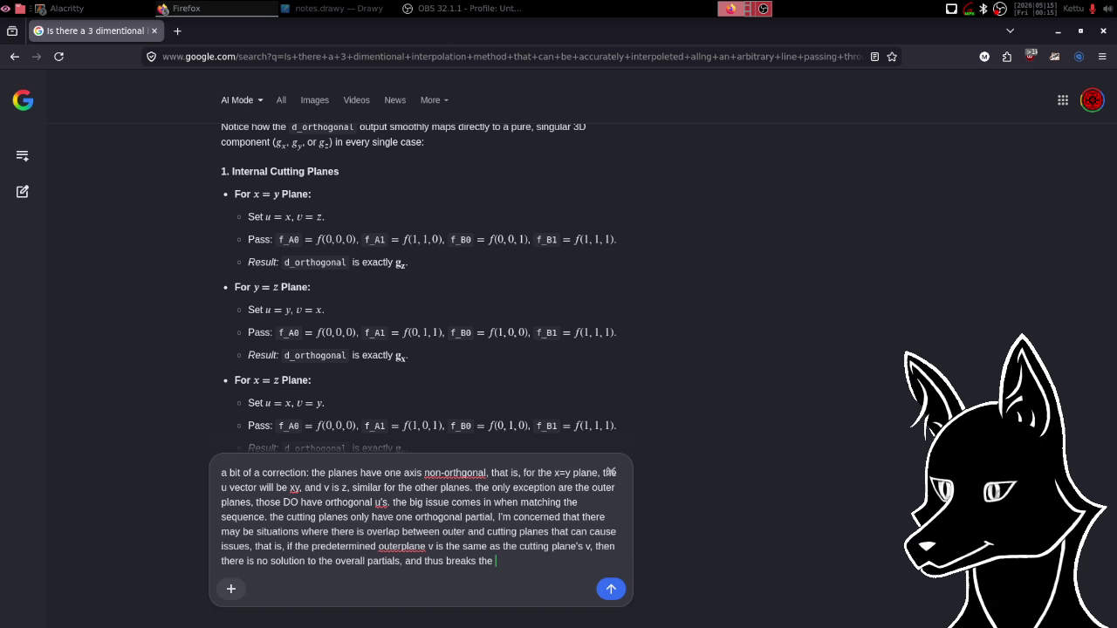
text(gen)
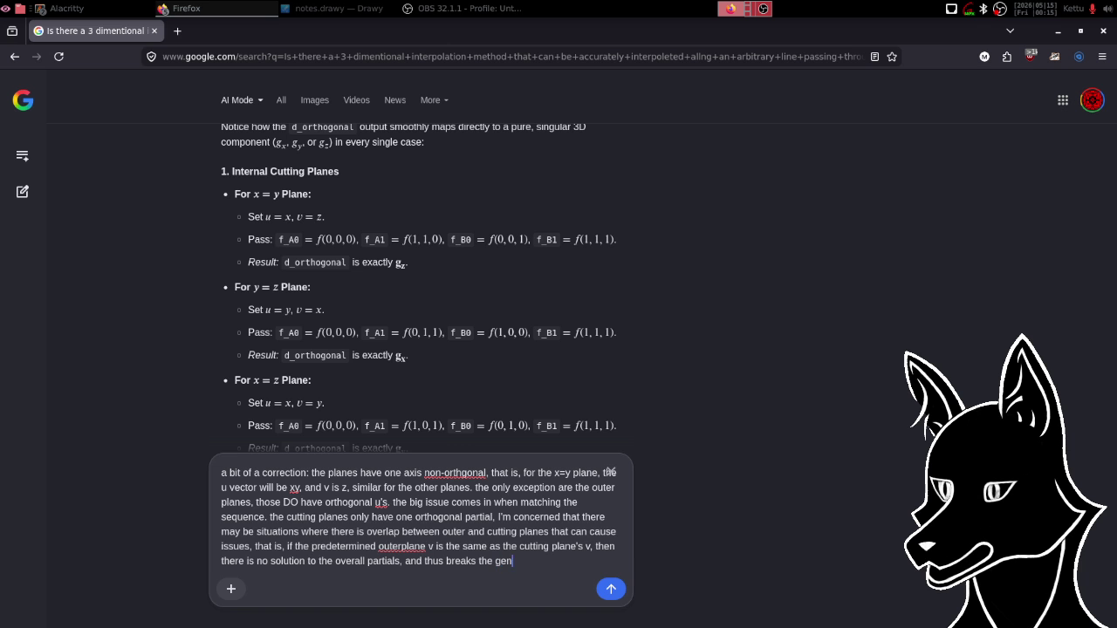
text(eralization.)
text( in )
text(adition, )
text(given the g)
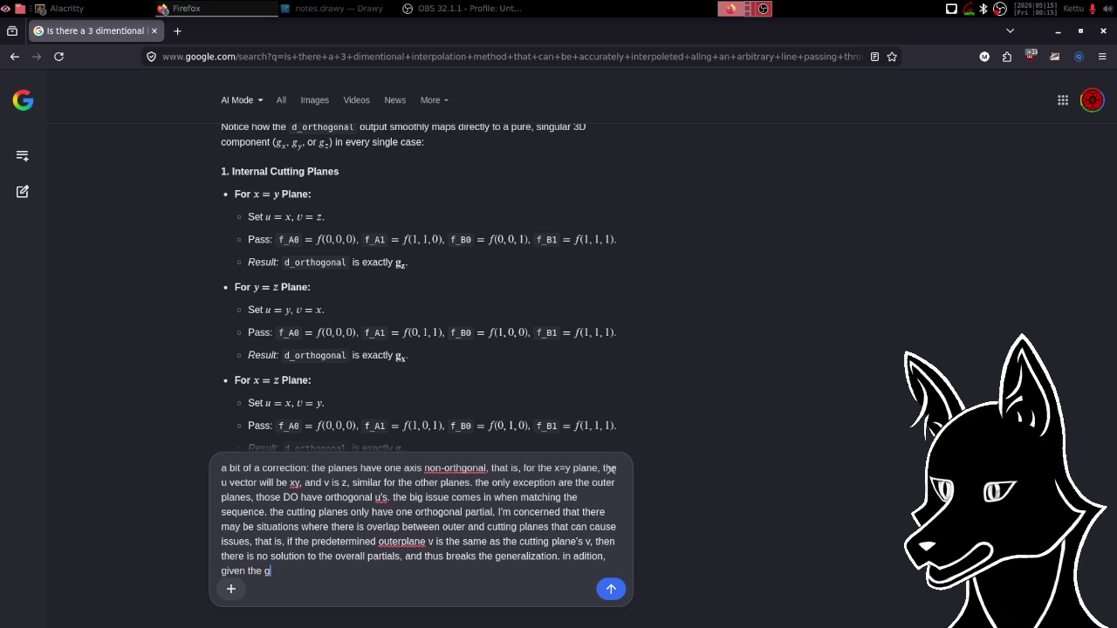
text(eometry of )
text(a tet)
text(rahedron,)
Add that a line can pass through two outer planes without intersecting a cutting plane.
text( since )
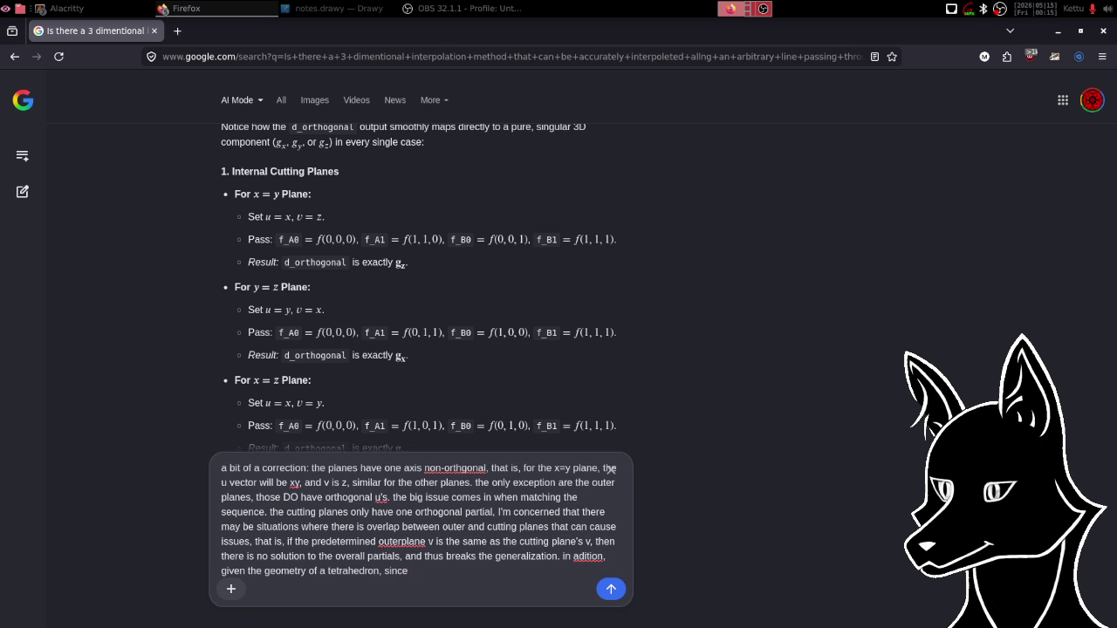
text(t)
key(BackSpace)
text(a line can pass through two outer planes )
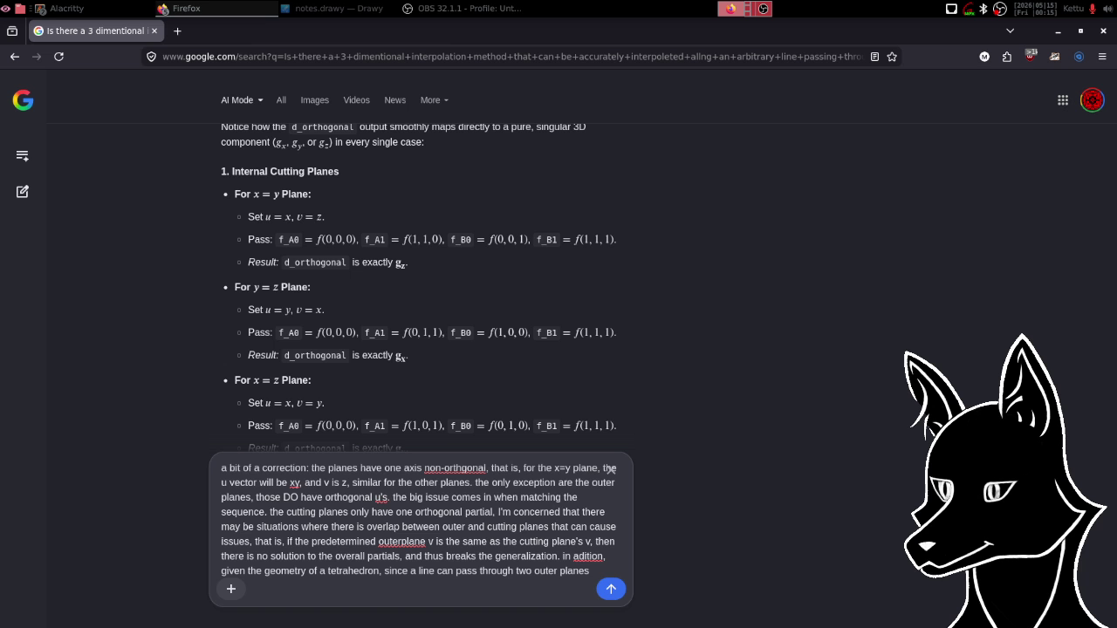
text(with)
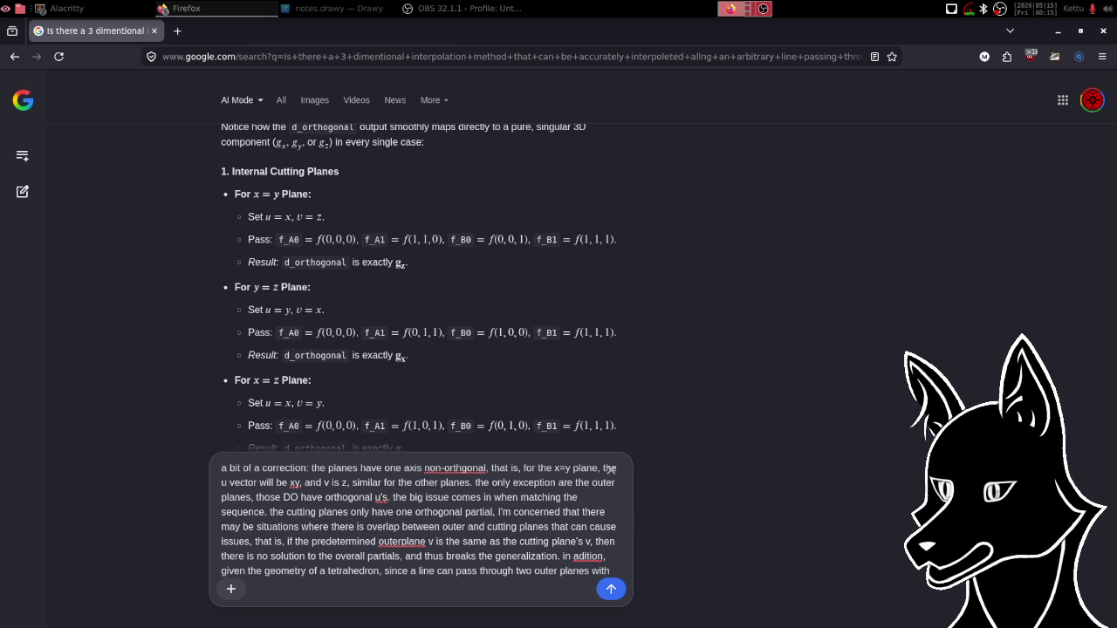
text(out)
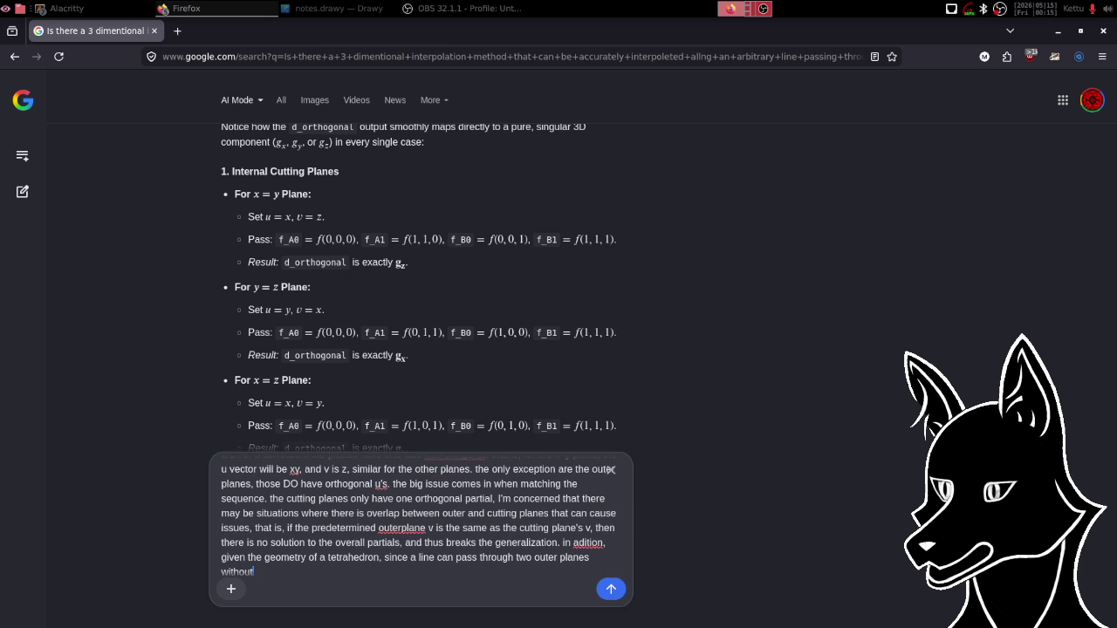
text( intersecting an inner pla)
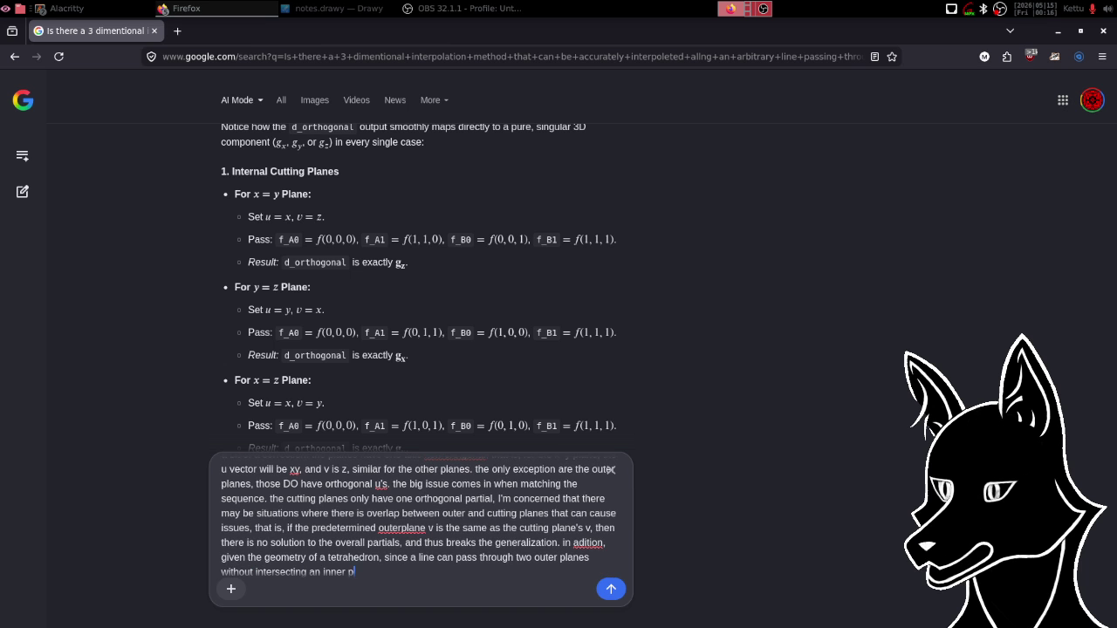
key(BackSpace)
key(BackSpace)
key(BackSpace)
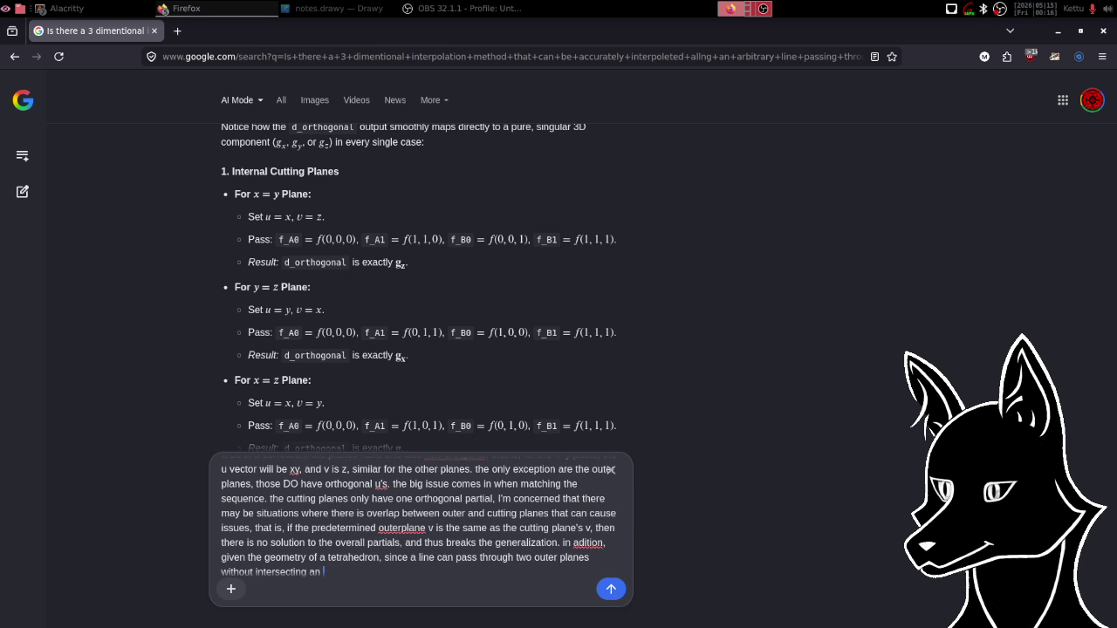
key(BackSpace)
key(BackSpace)
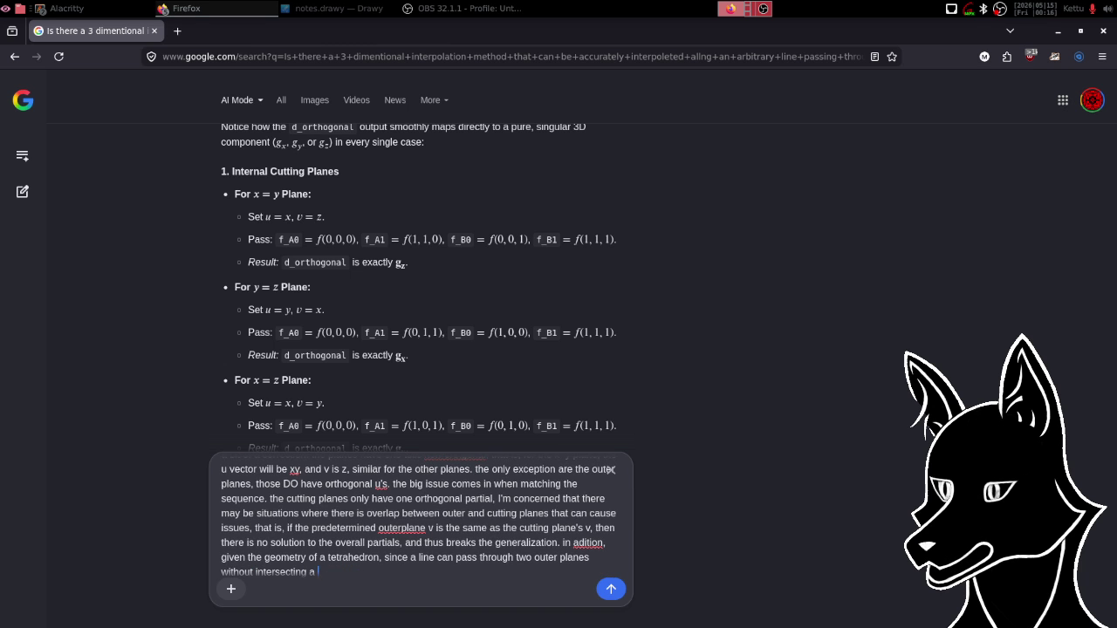
text(cutting plane)
text(. i)
text(f we were to)
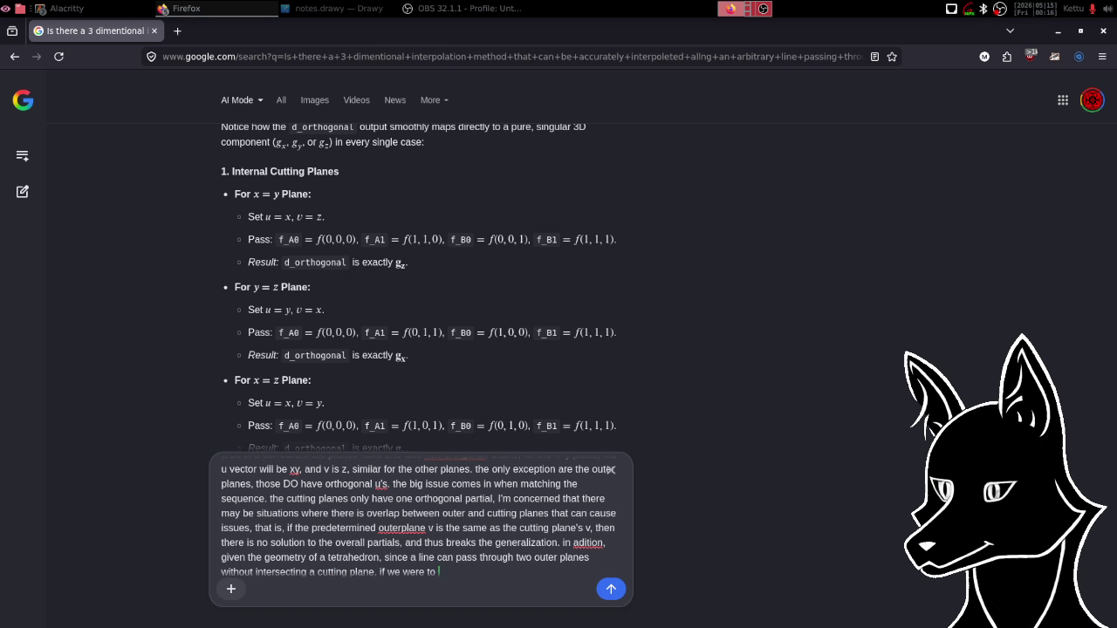
key(BackSpace)
key(BackSpace)
key(BackSpace)
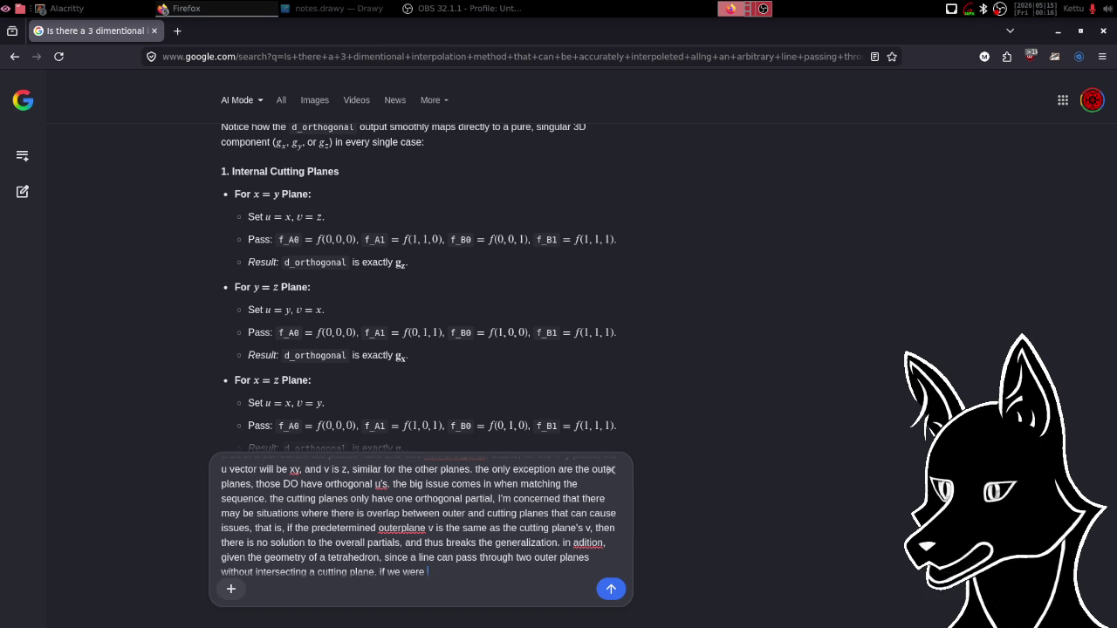
Replace the abandoned clause with 'we must predefine those v's to be different'.
key(BackSpace)
key(BackSpace)
key(BackSpace)
key(BackSpace)
key(BackSpace)
key(BackSpace)
key(BackSpace)
text(we must)
text( predefine)
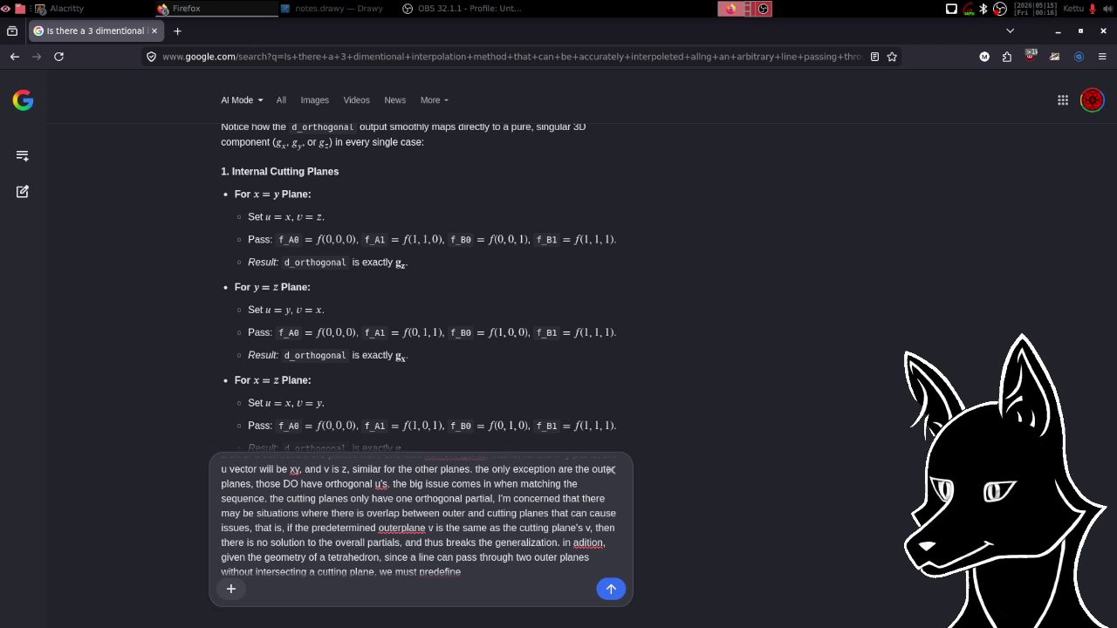
text( those a)
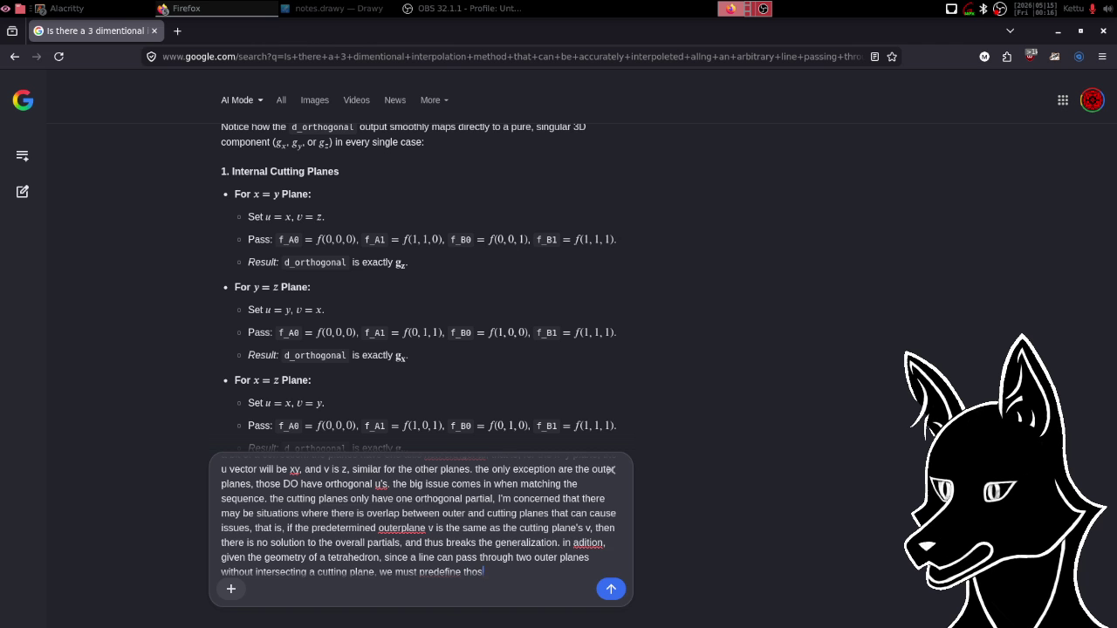
key(BackSpace)
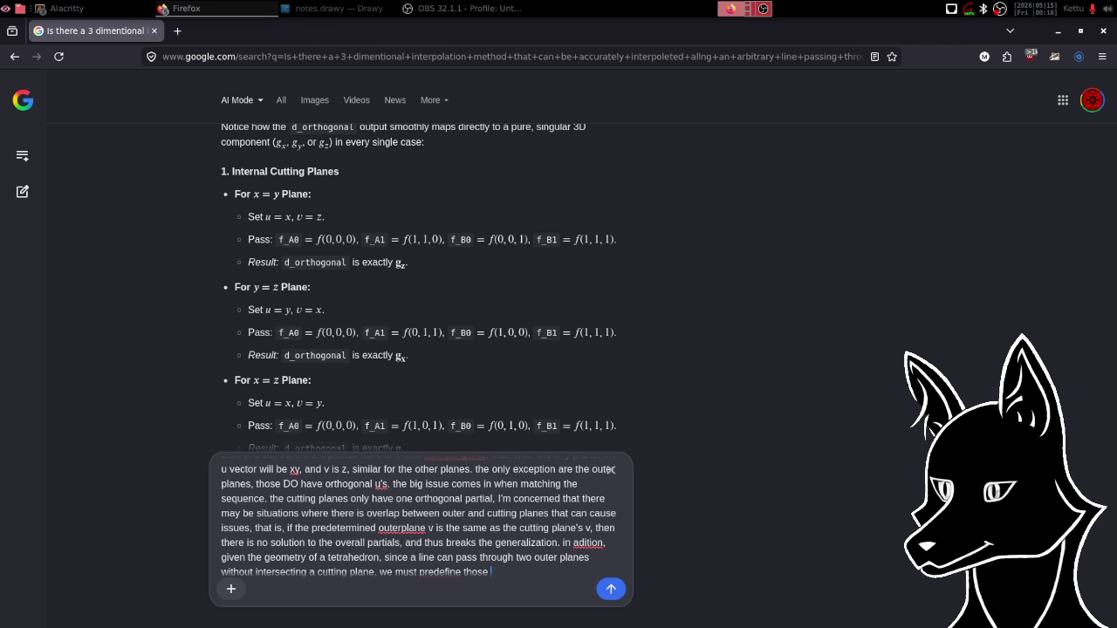
text(v's to)
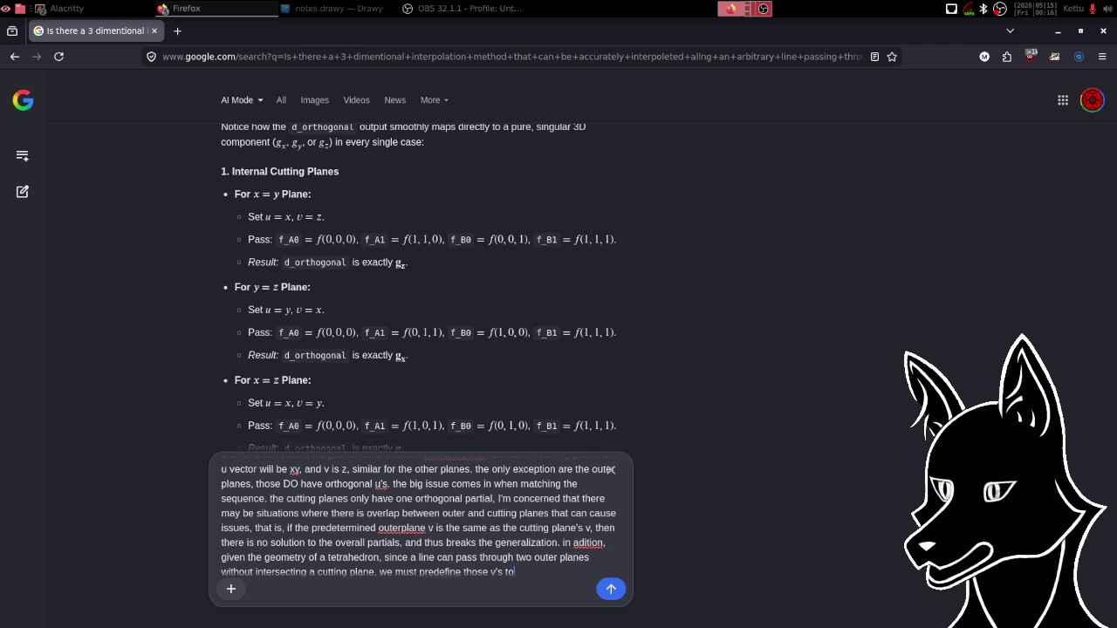
text( be differ)
text(ent)
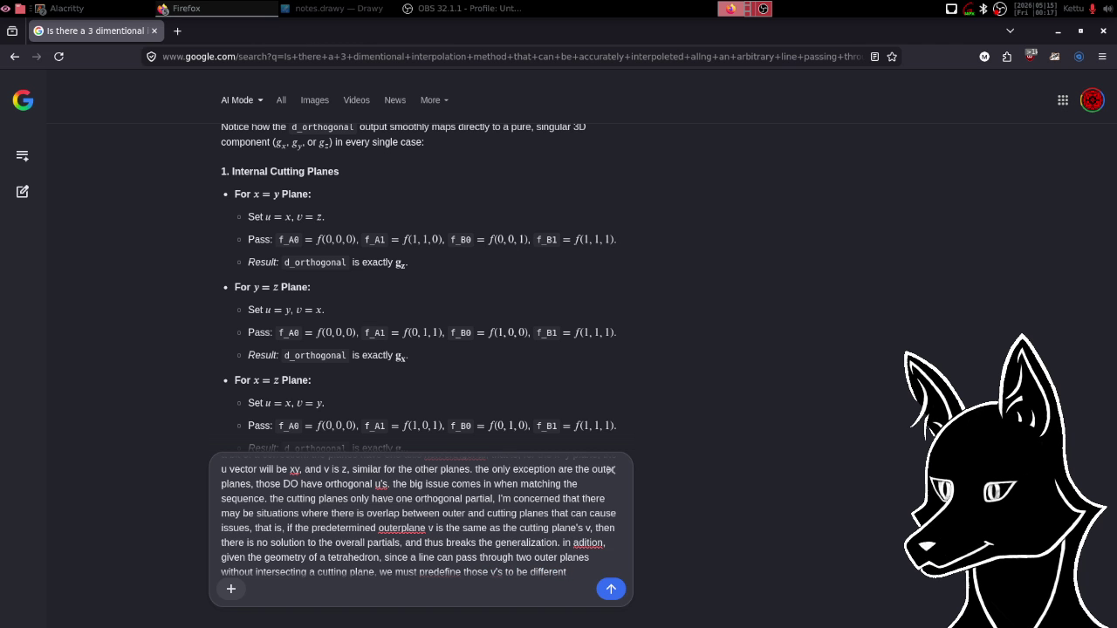
Add that two different lines can pass through the same cutting plane and each declared outer plane.
text(. however, )
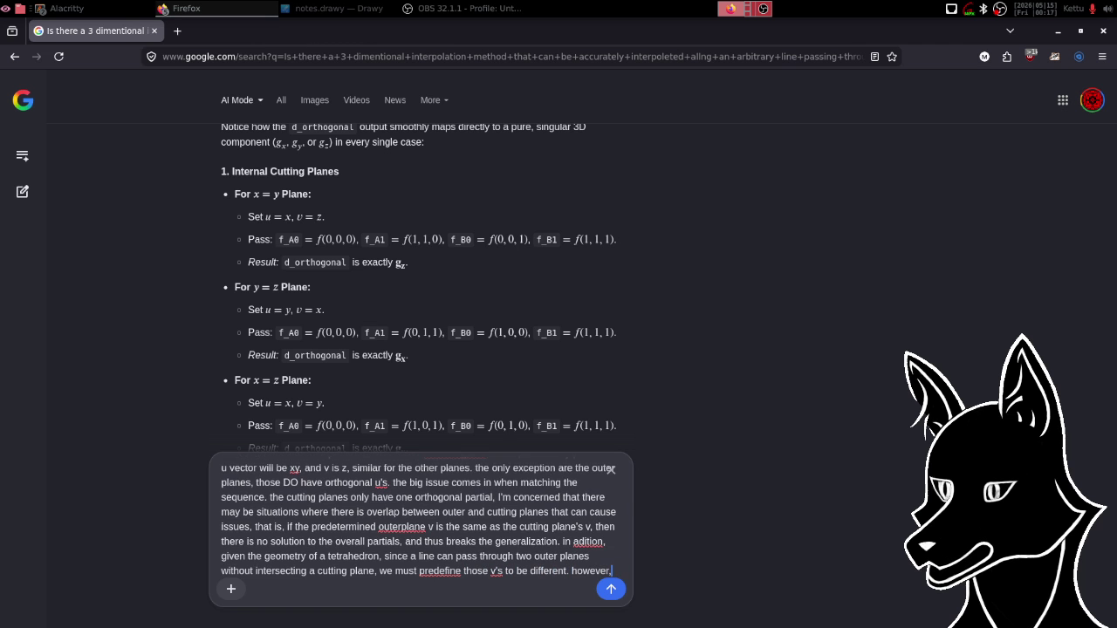
text(a line )
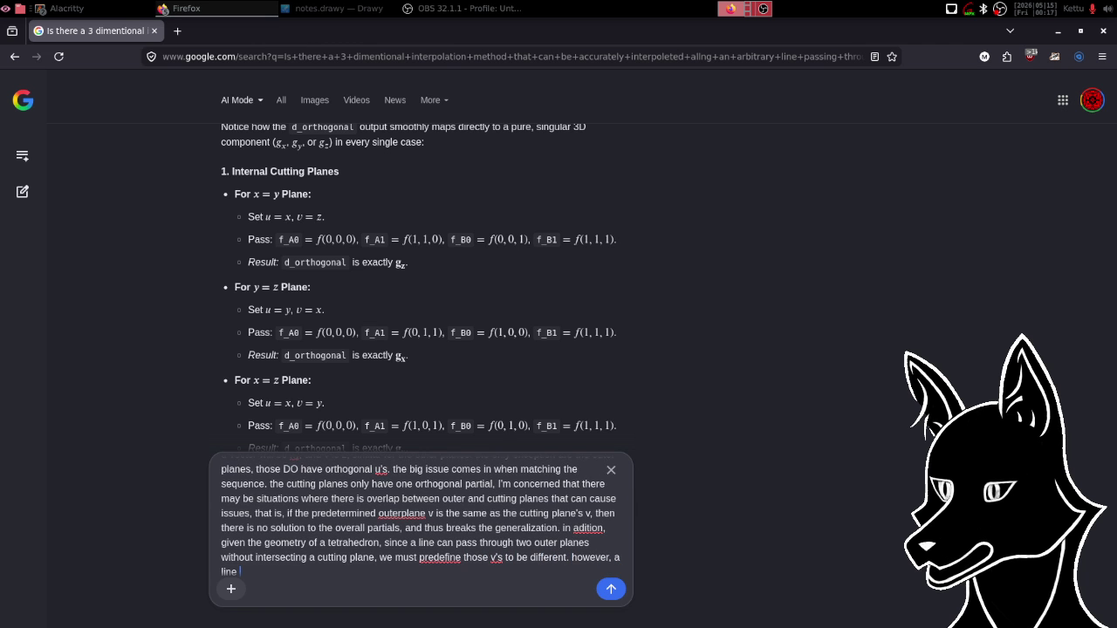
text(can a)
text(lso)
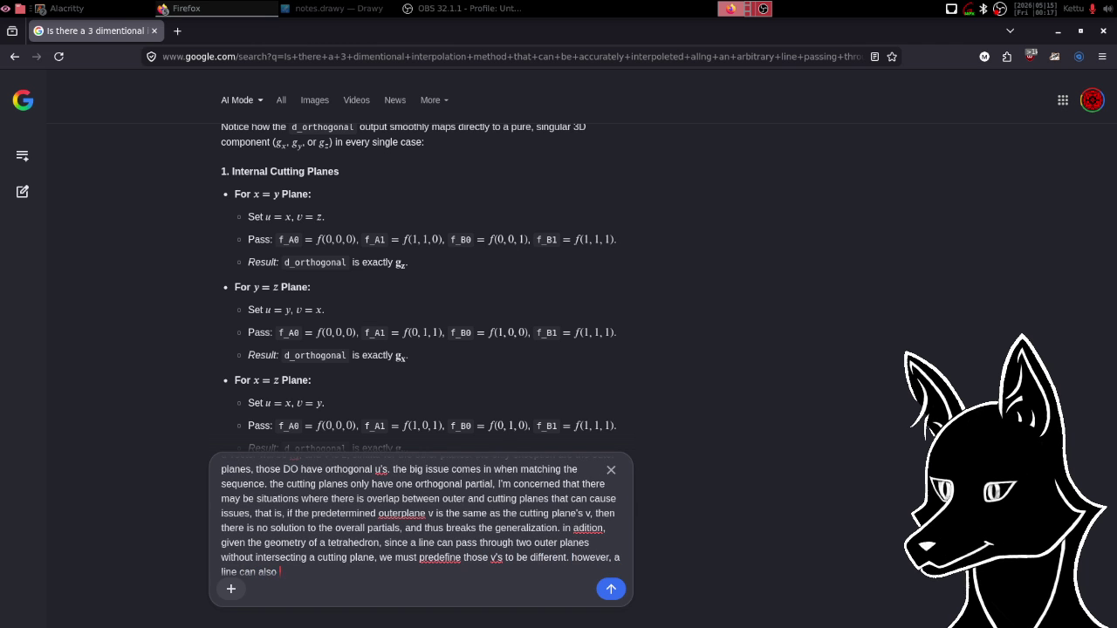
key(BackSpace)
key(BackSpace)
key(BackSpace)
key(BackSpace)
key(BackSpace)
key(BackSpace)
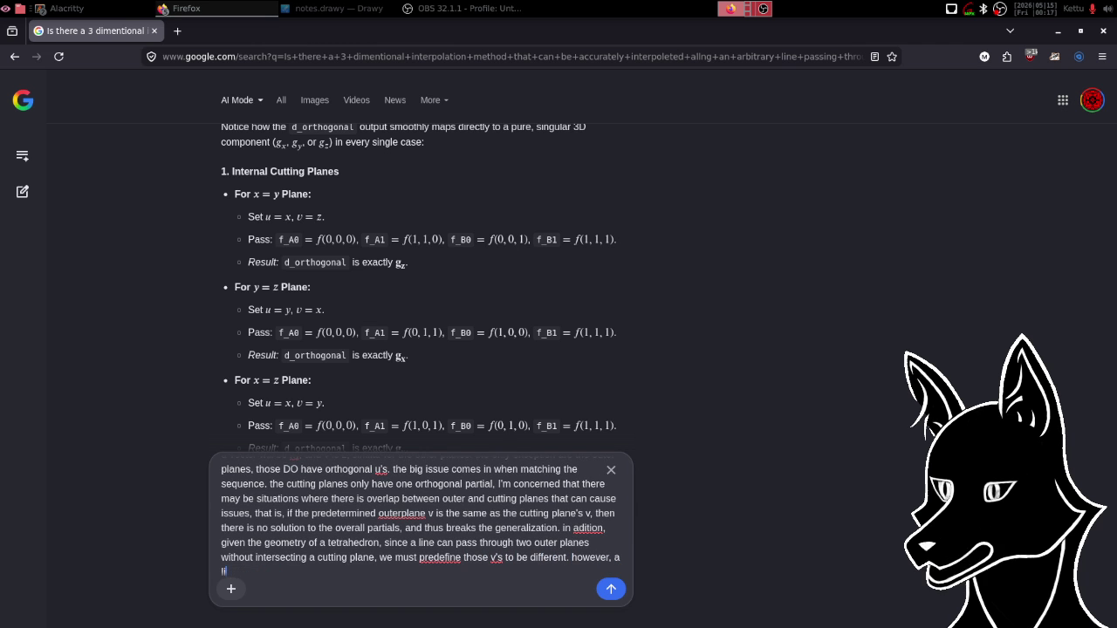
key(BackSpace)
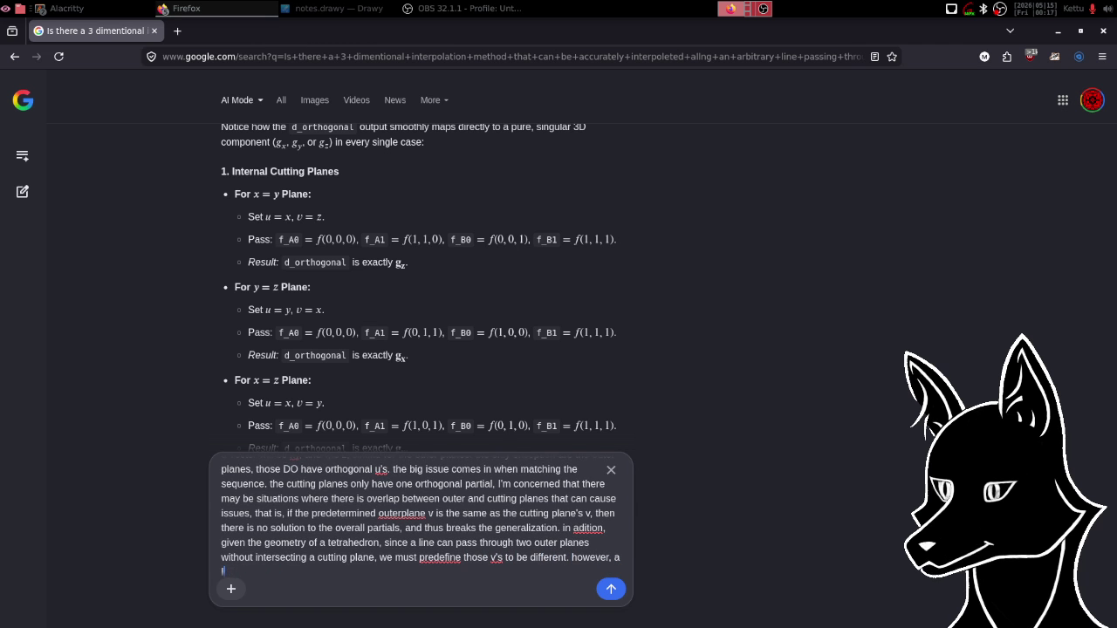
key(BackSpace)
key(BackSpace)
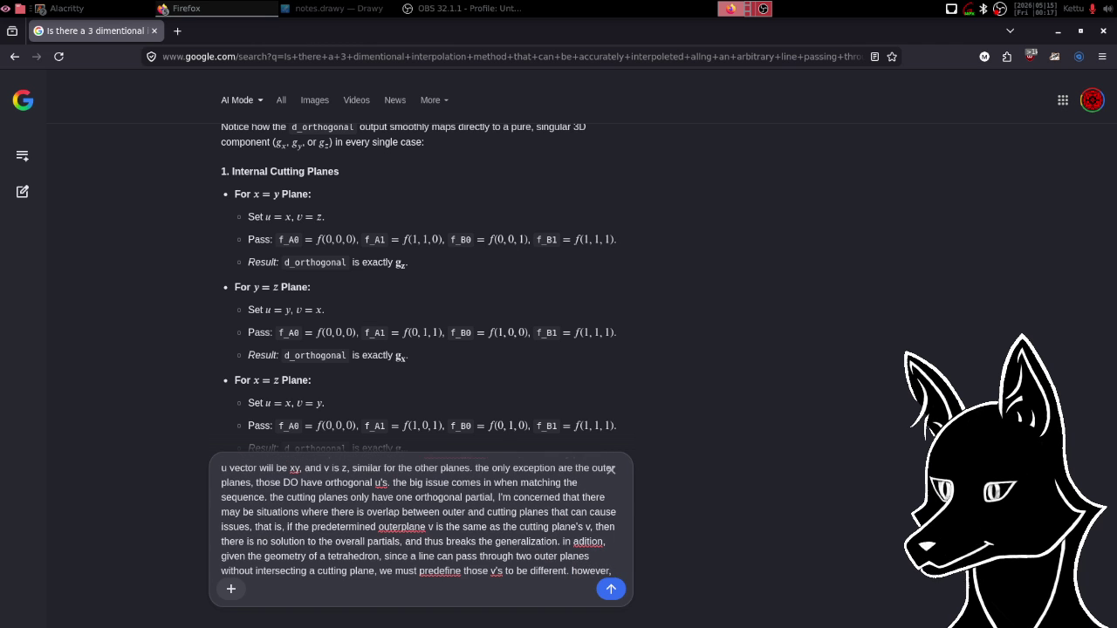
text(two differen)
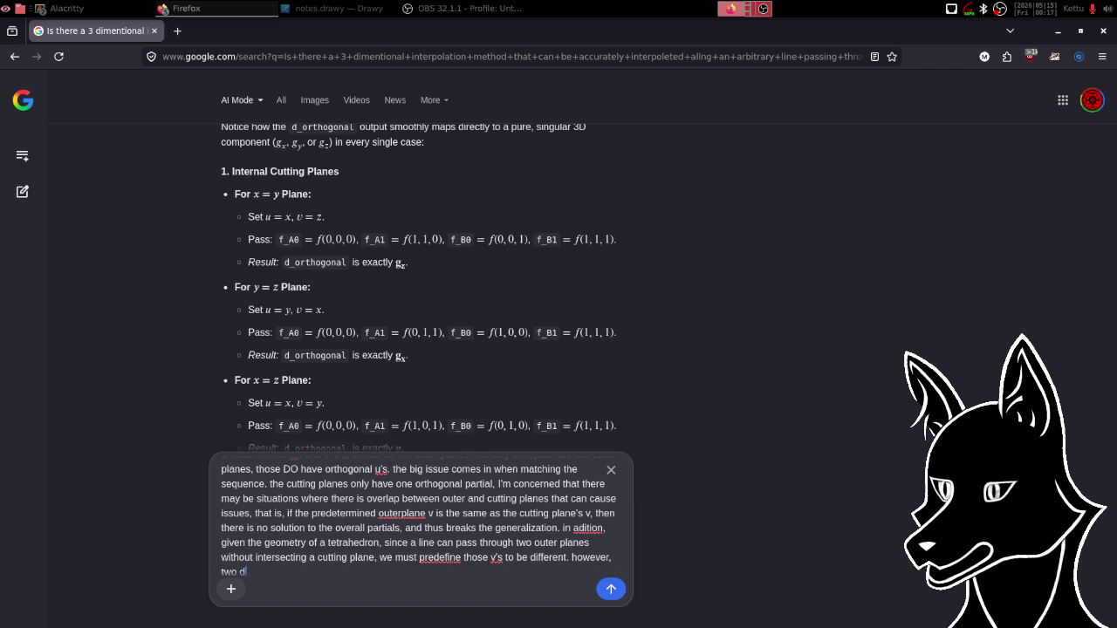
text(t lines ca)
text(n also pass through)
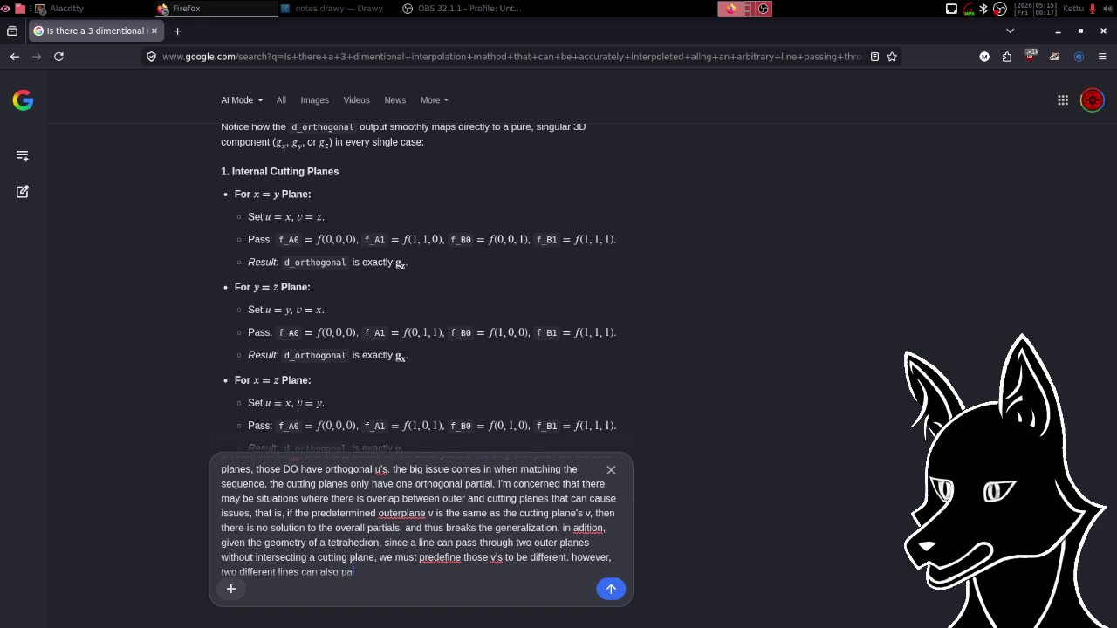
text( the same cu)
text(ttin)
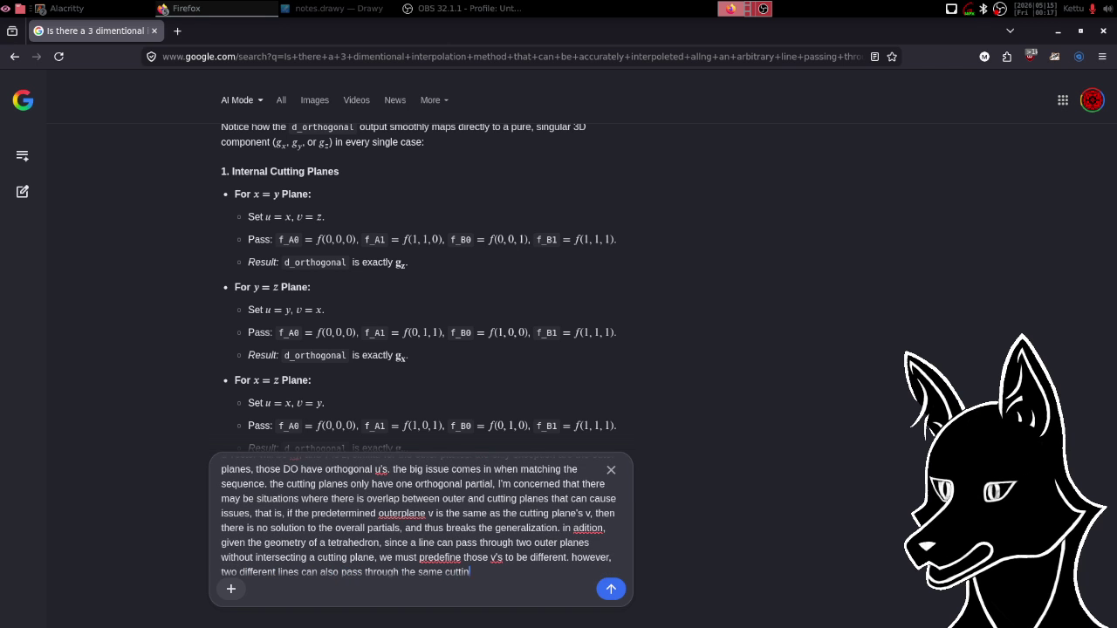
text(g plane.)
key(BackSpace)
key(BackSpace)
text(, and through ea)
text(ch )
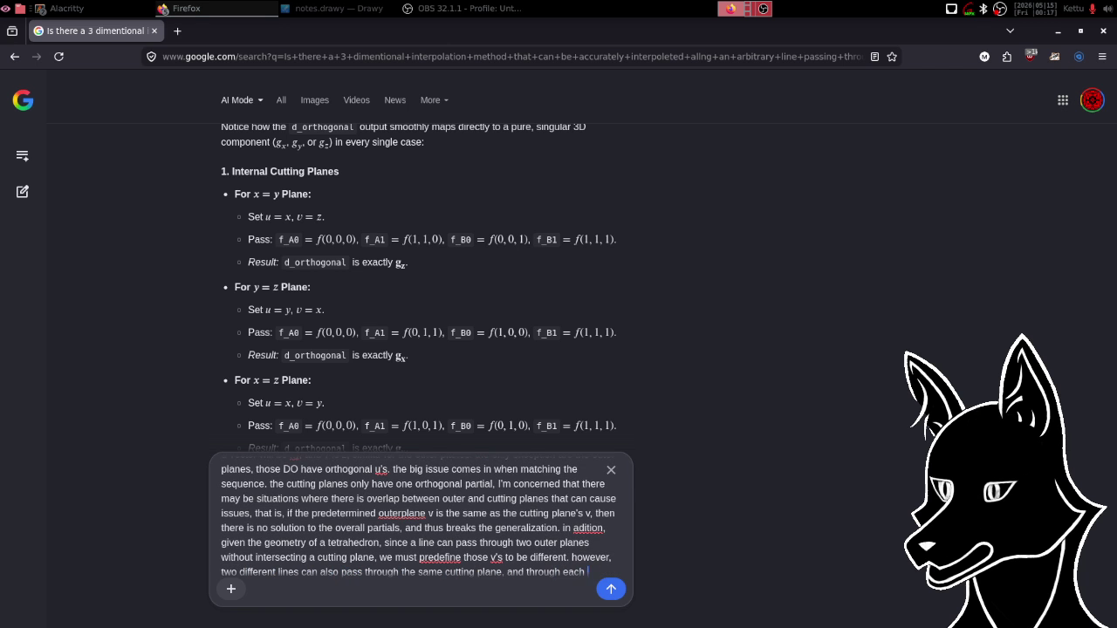
text(of these decla)
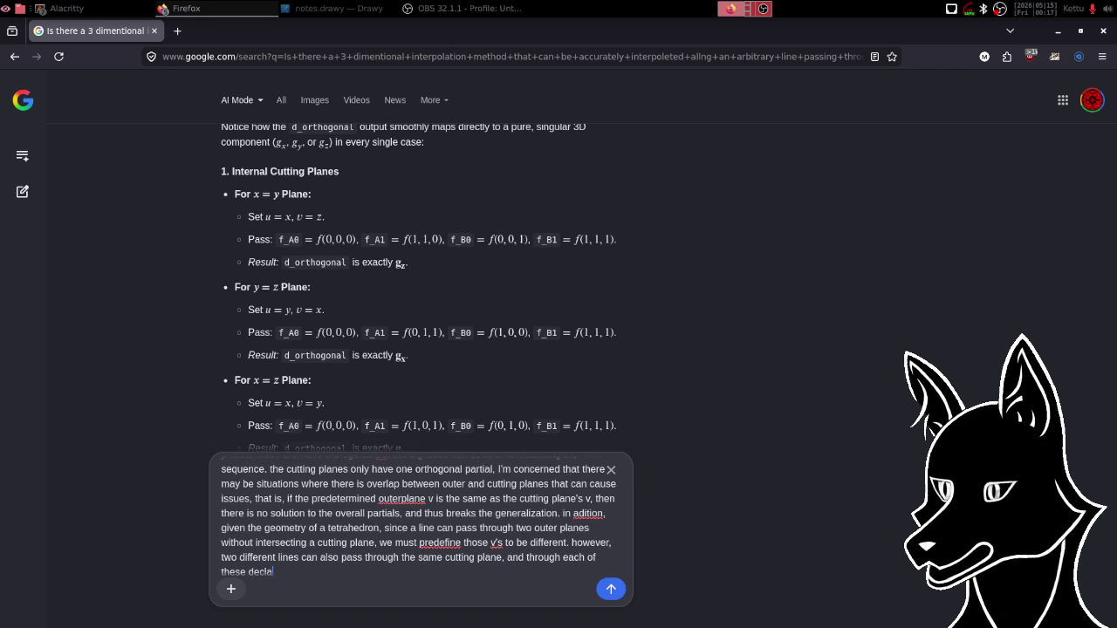
text(red outer plan)
text(e.)
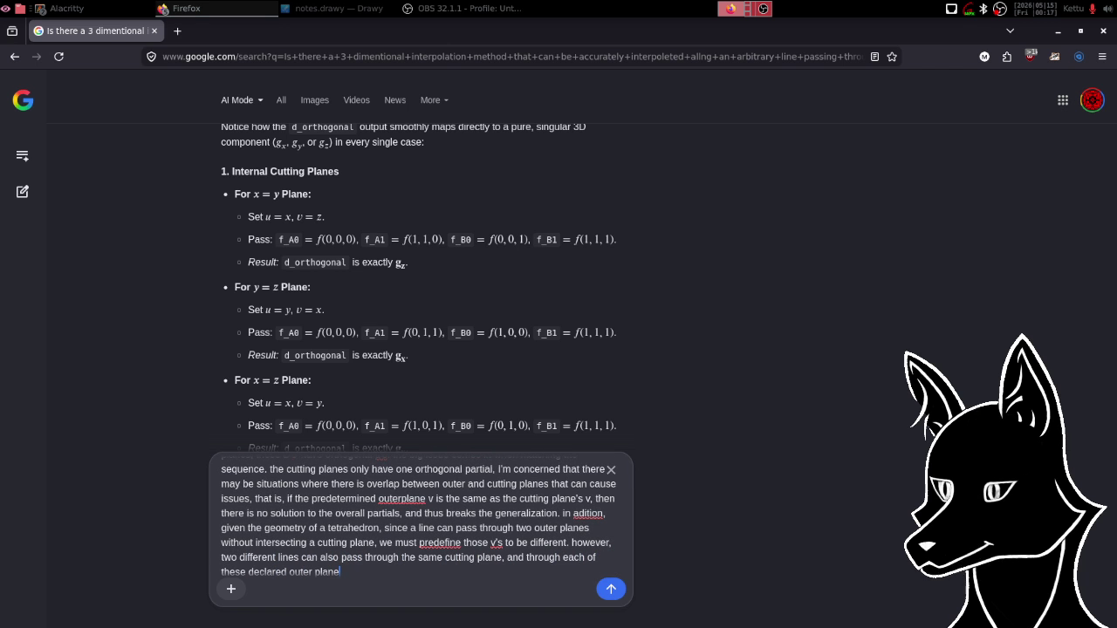
key(BackSpace)
text(s. )
text(me)
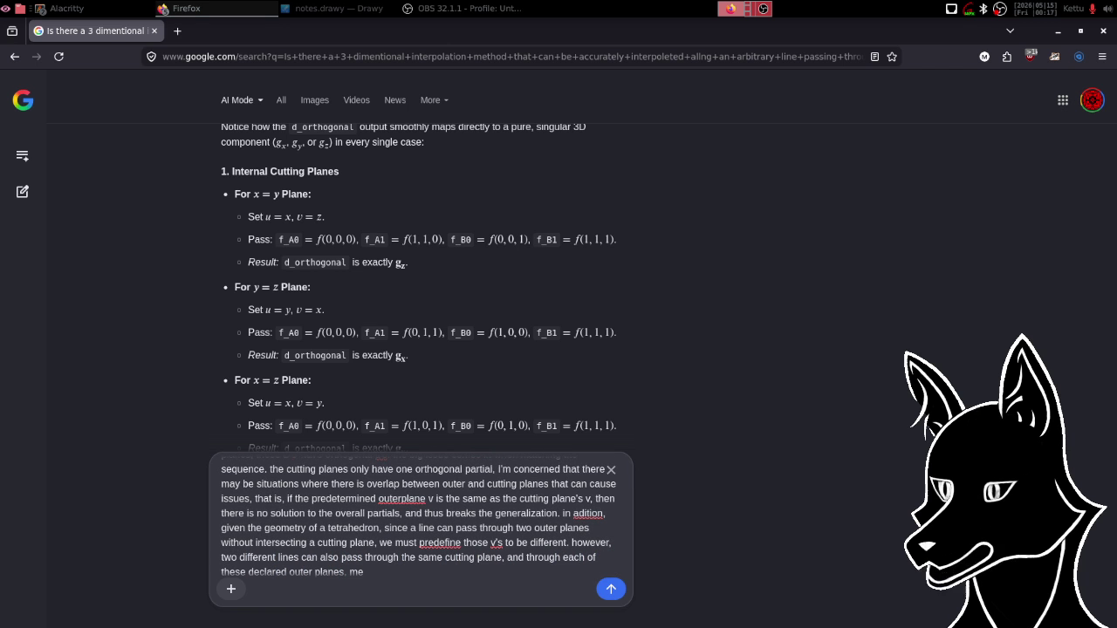
text(aning that the)
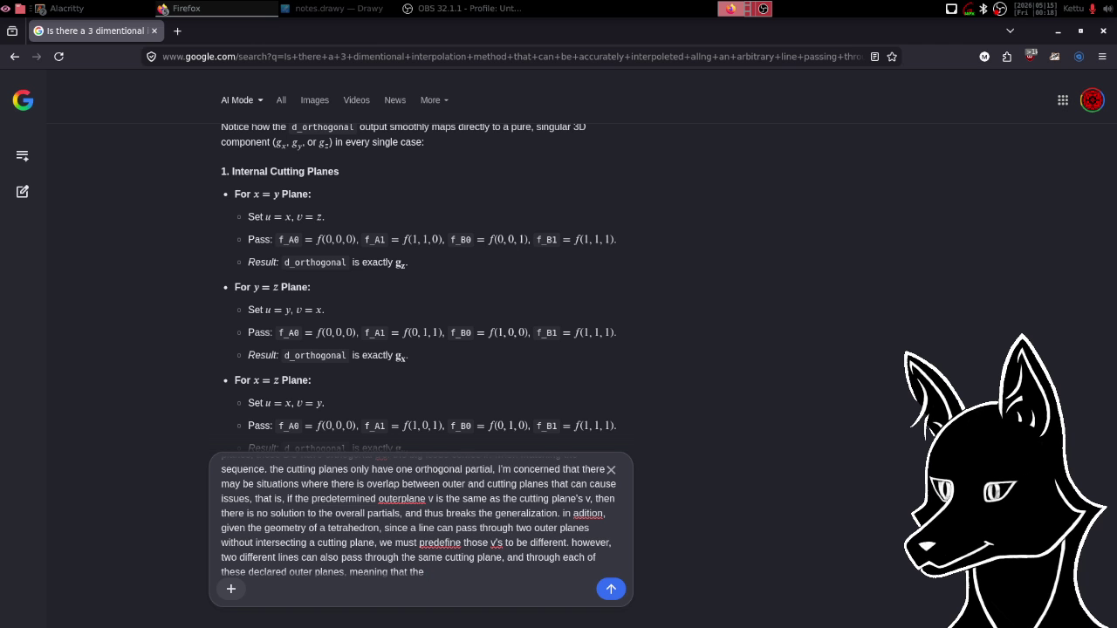
Add that a chosen v would contradict the tetrahedron's 4th and final plane while staying orthogonal.
text(i)
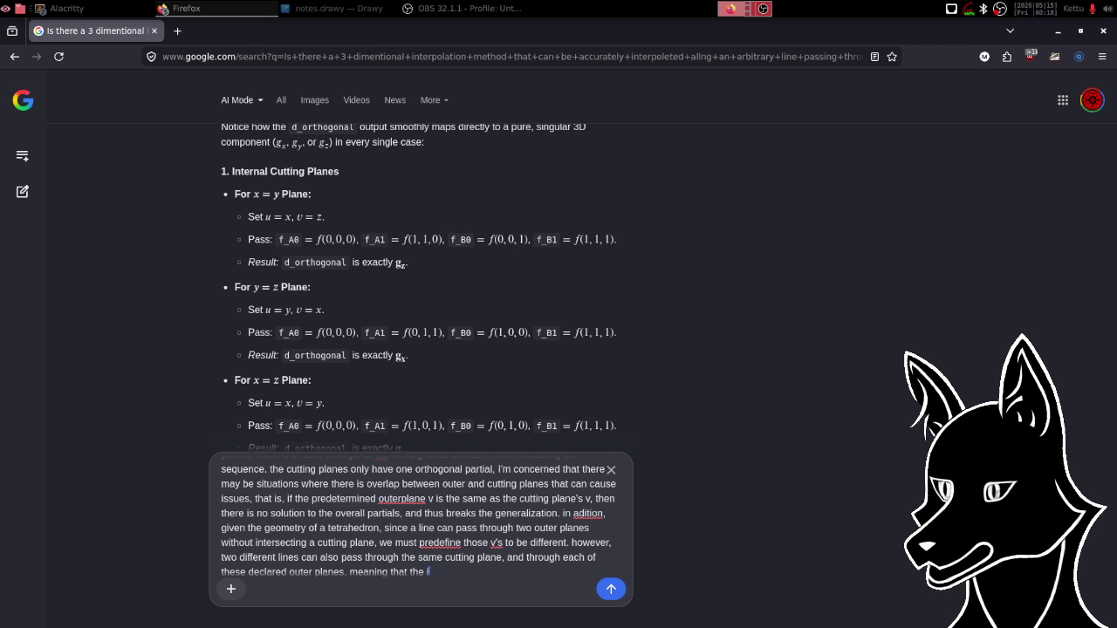
text(t would have to ha)
text(ve a differen)
text(t )
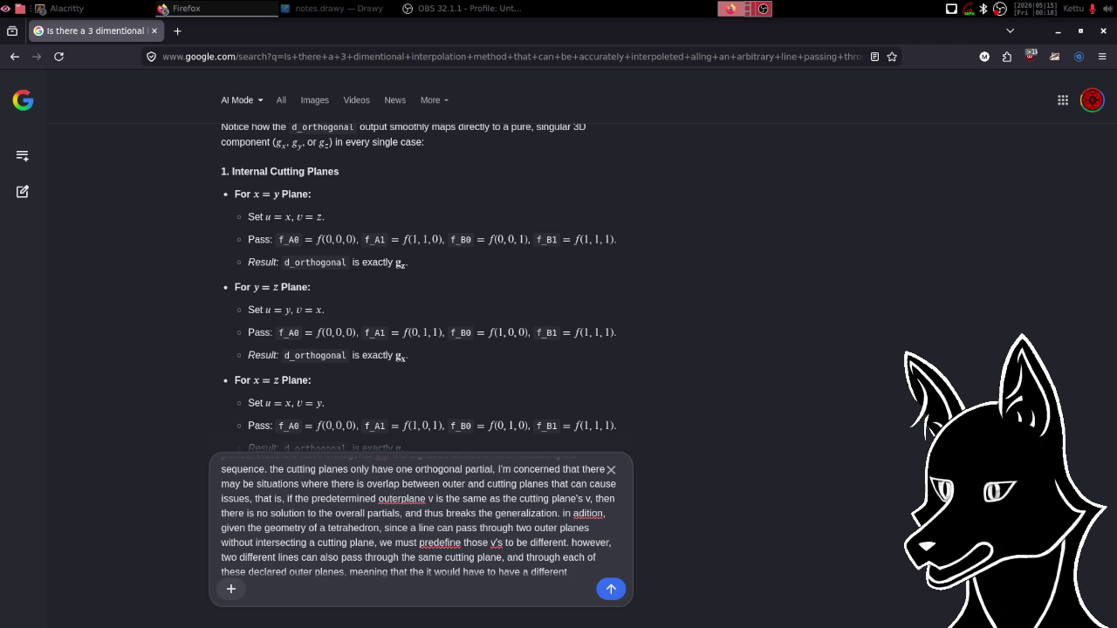
text(v)
key(BackSpace)
text(chosen )
text(v.)
text( this gives a col)
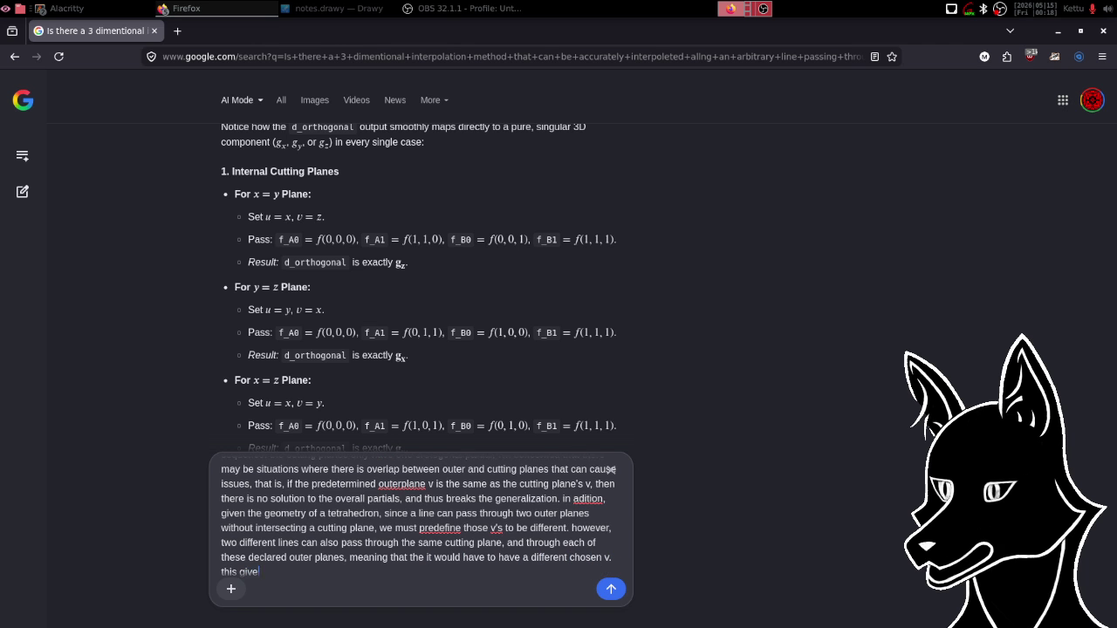
key(BackSpace)
text(ntradiction)
text( with the 4t)
text(h)
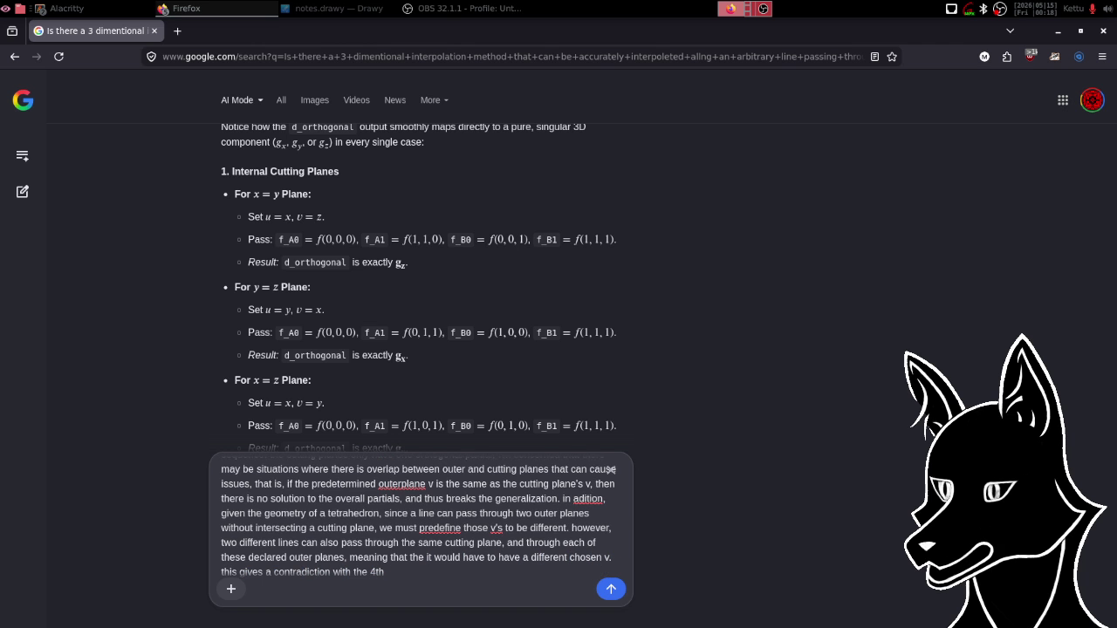
text( and final pl)
text(ane of the tet)
text(rahedron as it would have to have a hose)
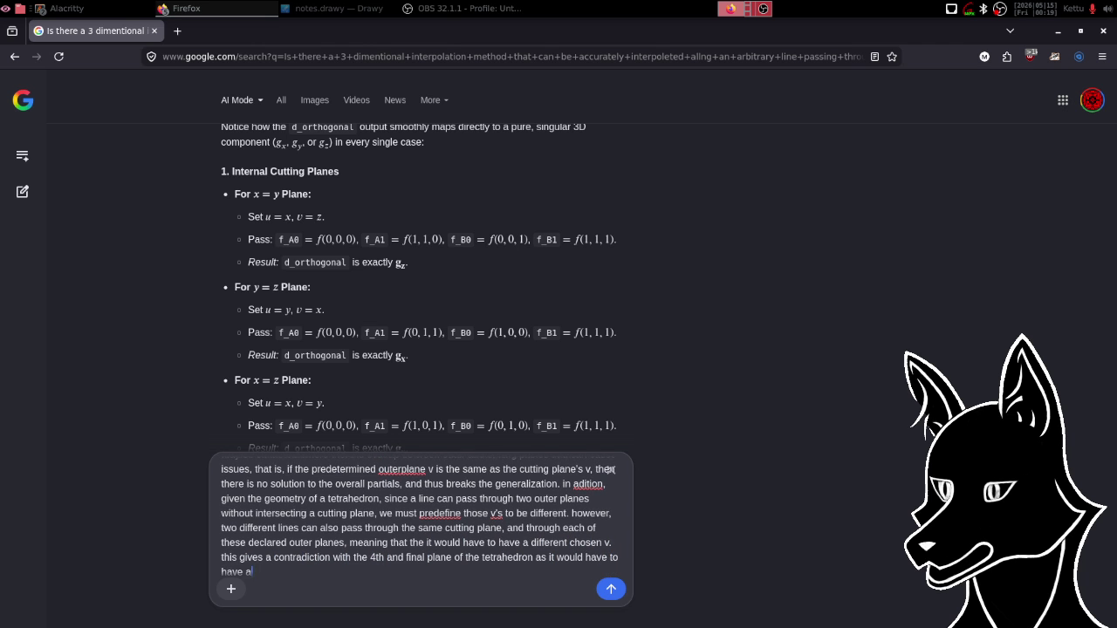
key(BackSpace)
text(n)
key(BackSpace)
key(BackSpace)
key(BackSpace)
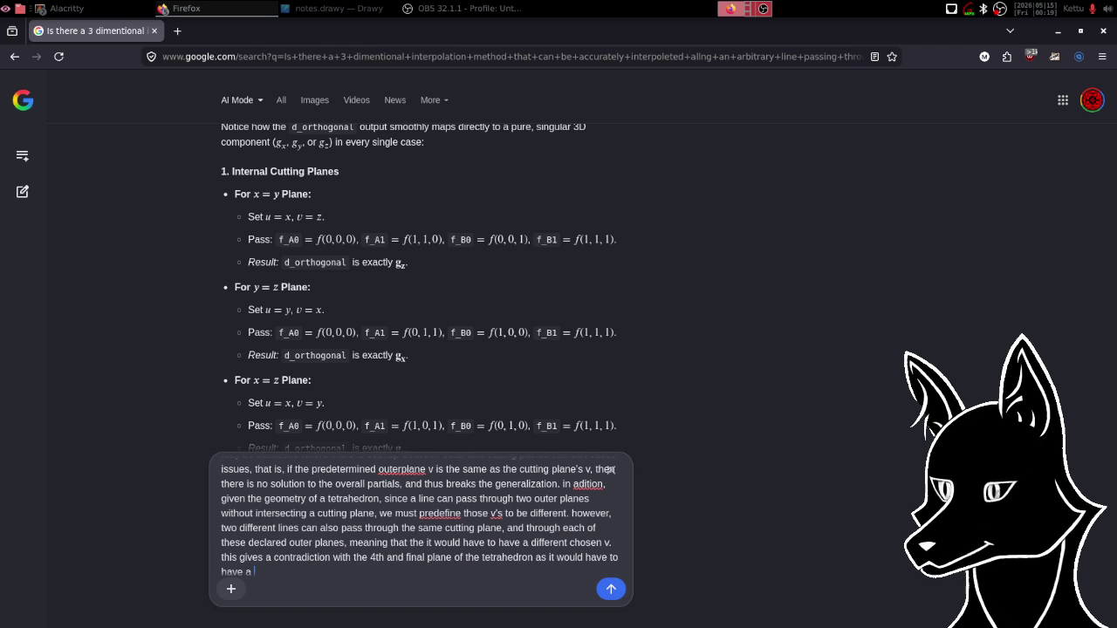
text(chos)
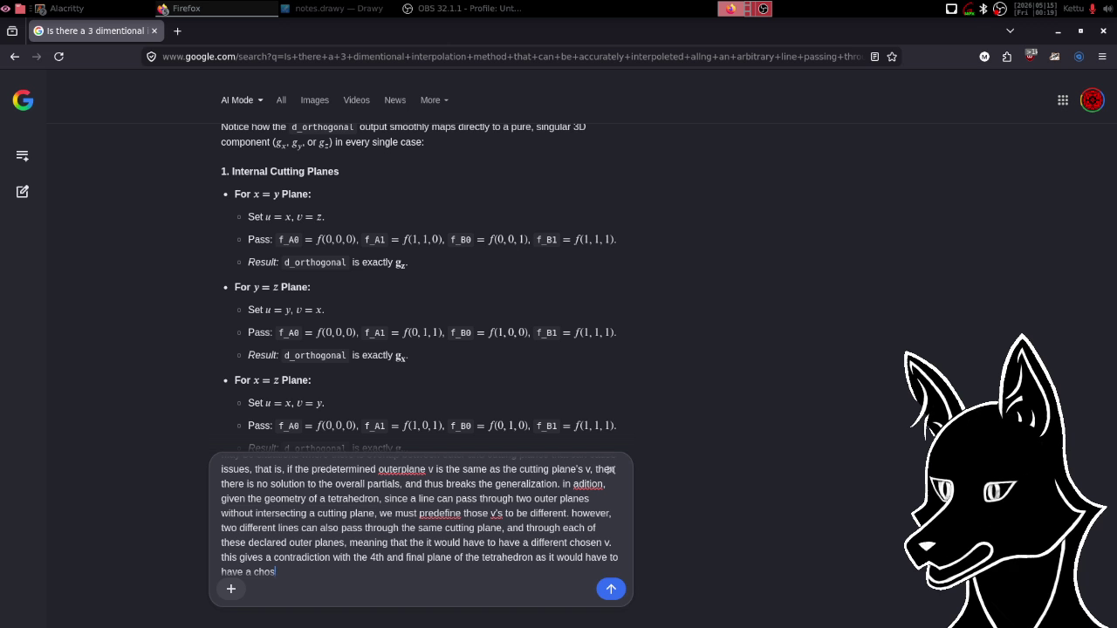
text(en )
text(v that differs from the other three while also remaining to be ortho)
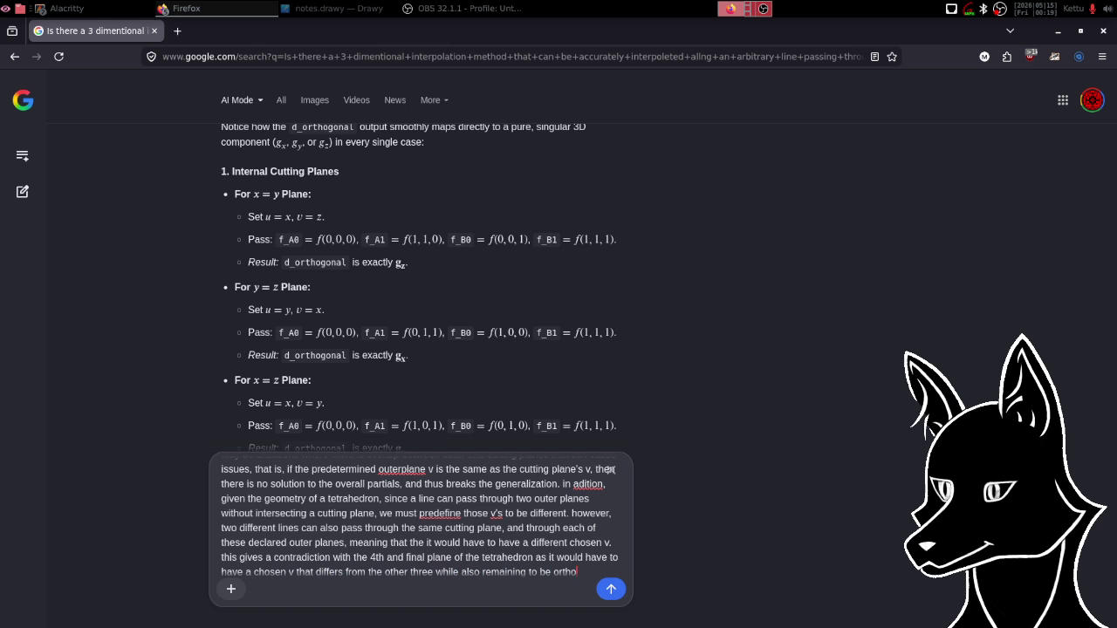
text(gonal, wh)
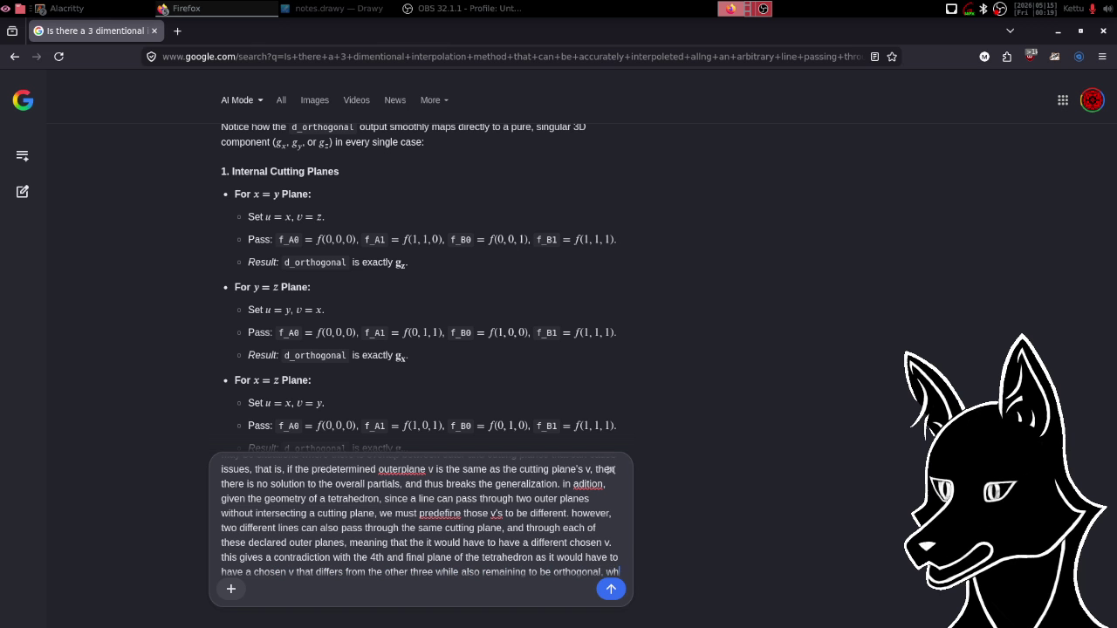
text(ich is impossible w)
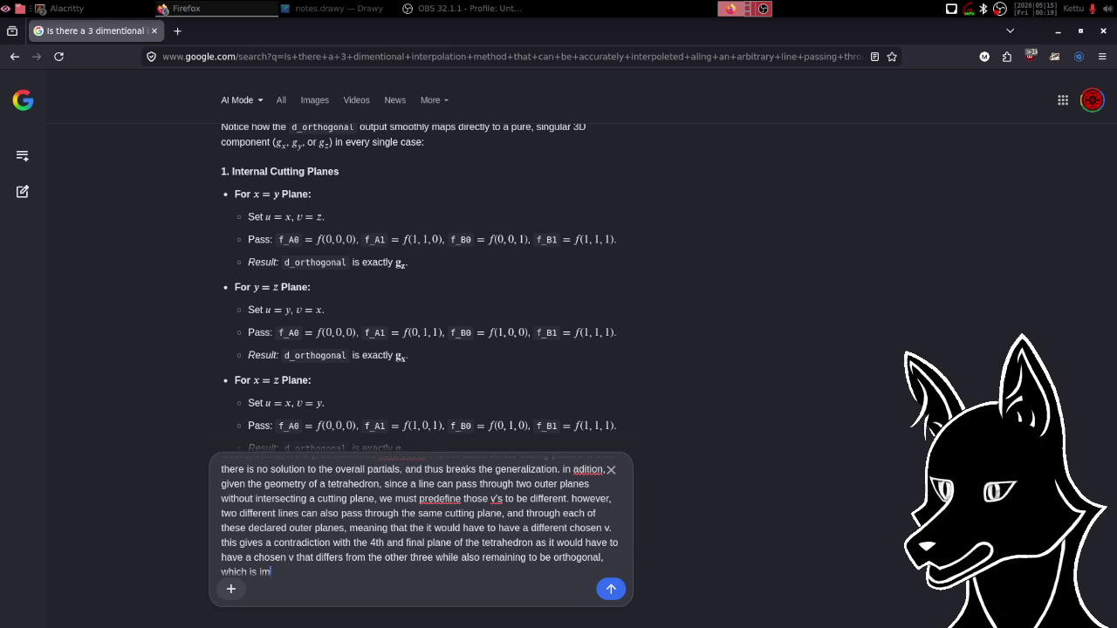
text(ith )
text(only three )
text(orthogonal ax)
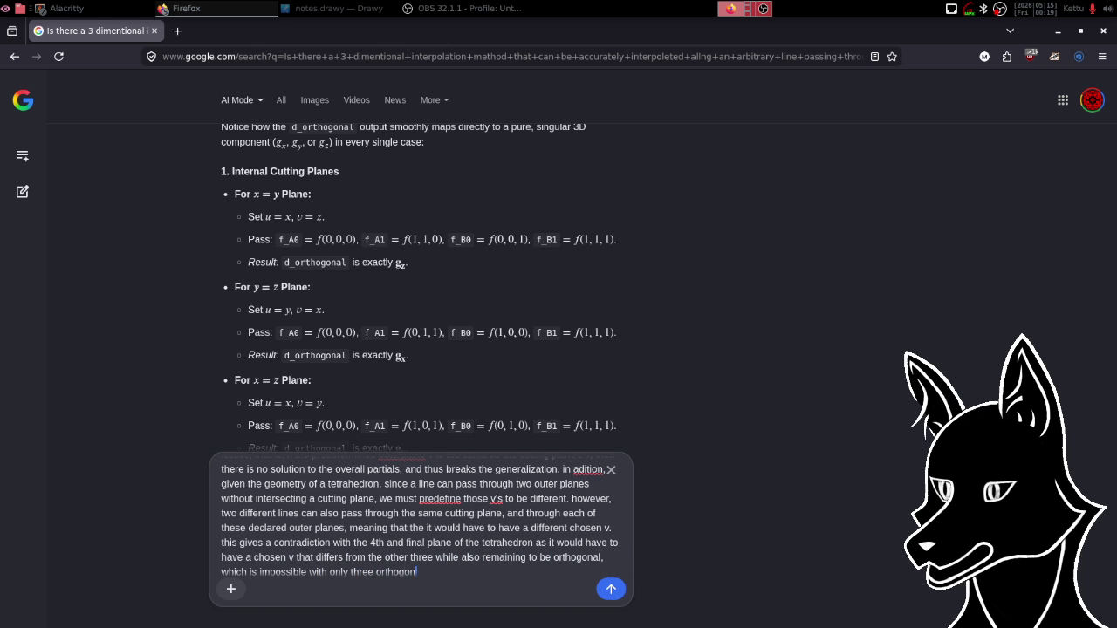
text(is. the)
text(refore, )
text(we eithe)
text(r need m)
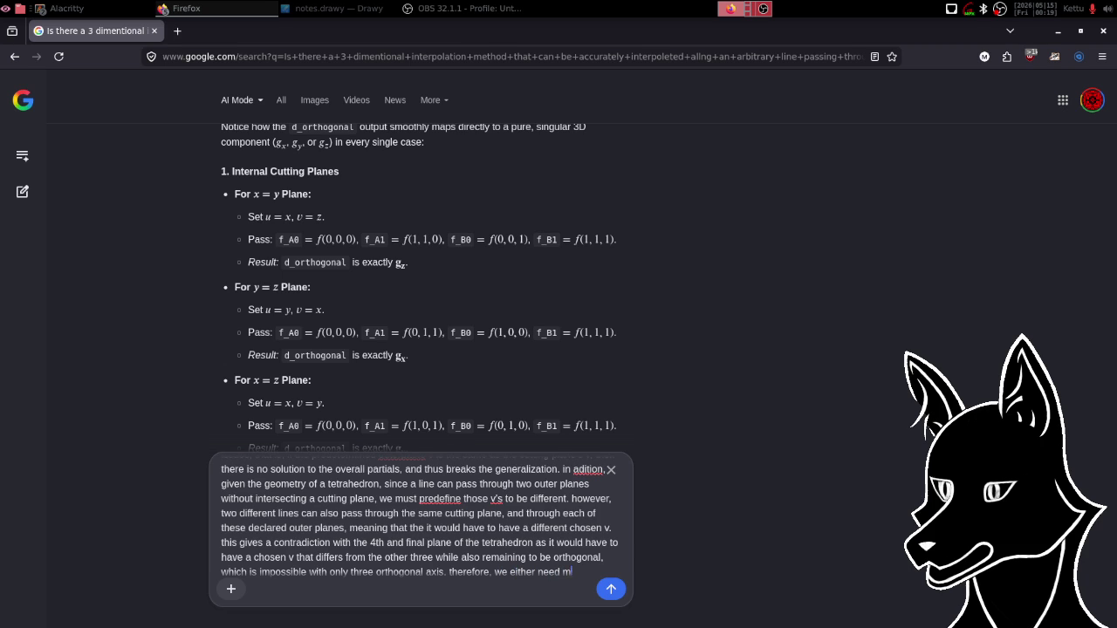
text(ore cao)
End the message with 'conditional logic' or 'a more robust generalization' including non-orthogonal local axes, then send.
key(BackSpace)
key(BackSpace)
text(omplicated logic)
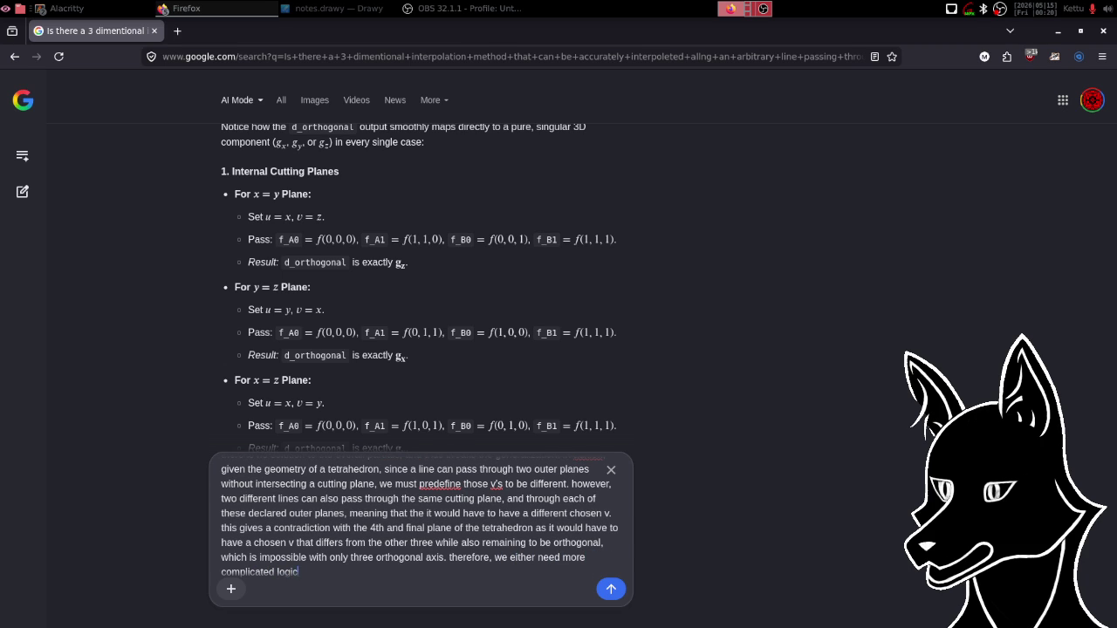
key(BackSpace)
key(BackSpace)
key(BackSpace)
key(BackSpace)
key(BackSpace)
key(BackSpace)
key(BackSpace)
key(BackSpace)
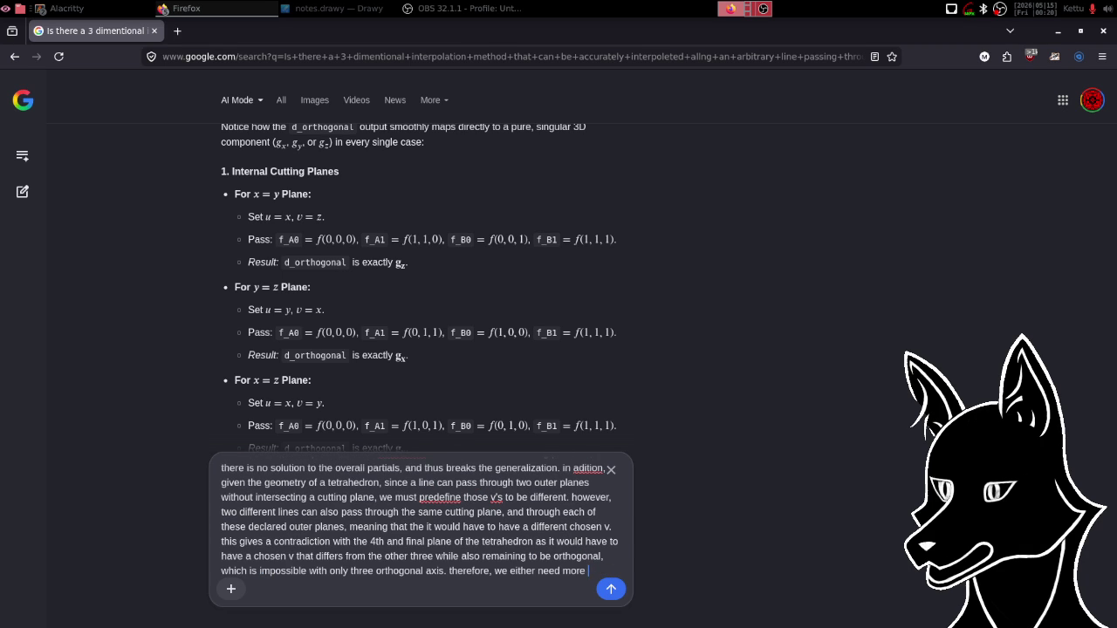
key(BackSpace)
key(BackSpace)
key(BackSpace)
text(conditi)
text(onal logic.)
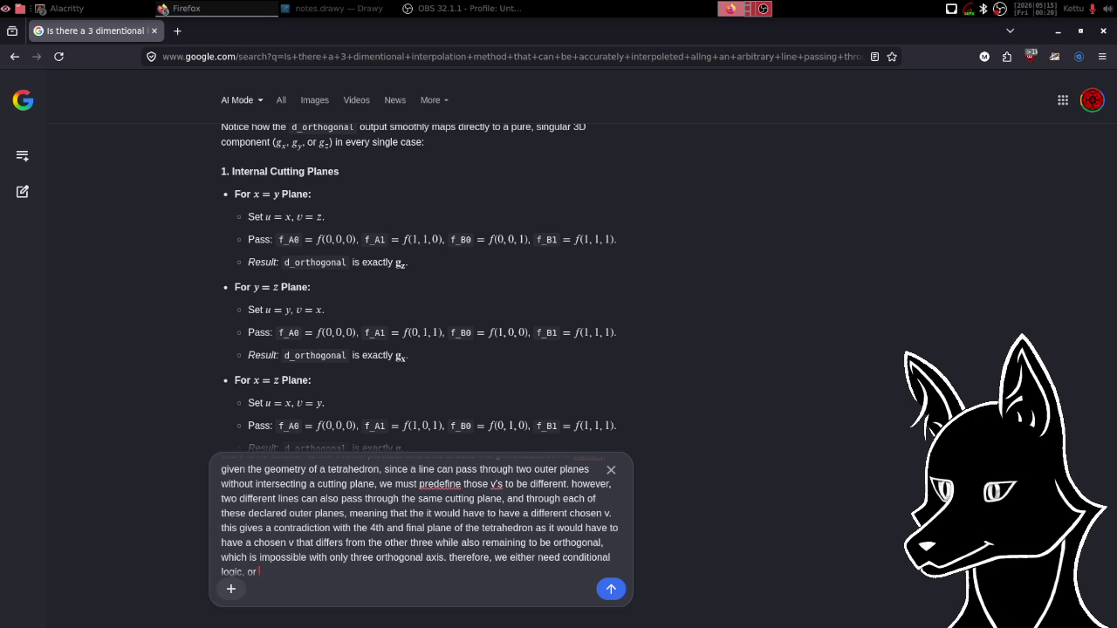
text( amore robust)
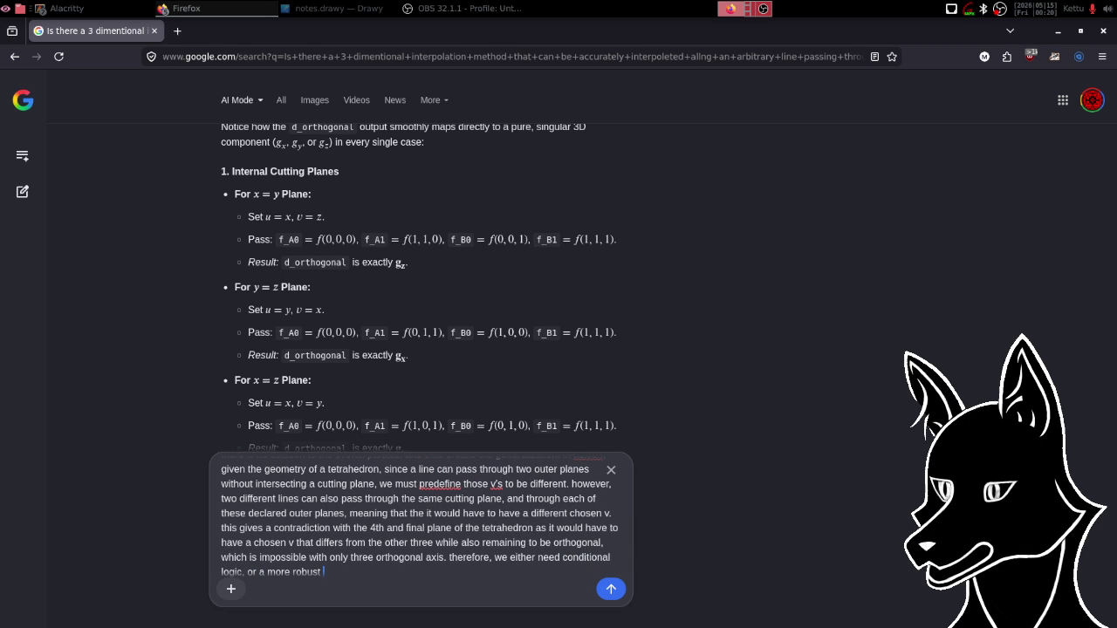
text( generaliza)
text(tion that c)
text(an inc)
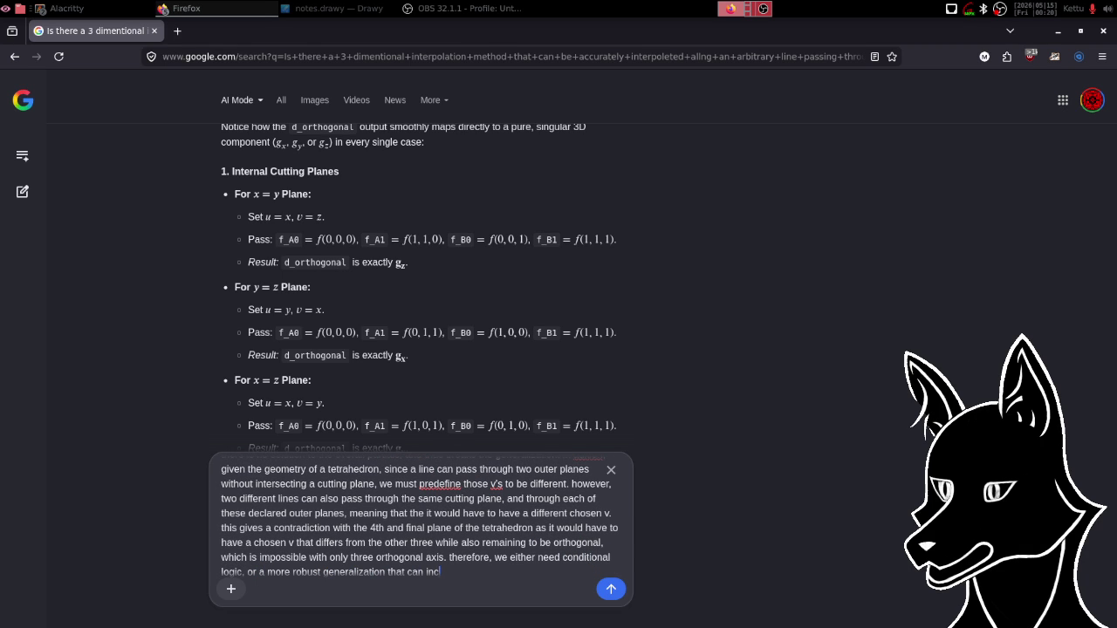
text(lude non-o)
text(rthogonal )
text(local )
text(axis)
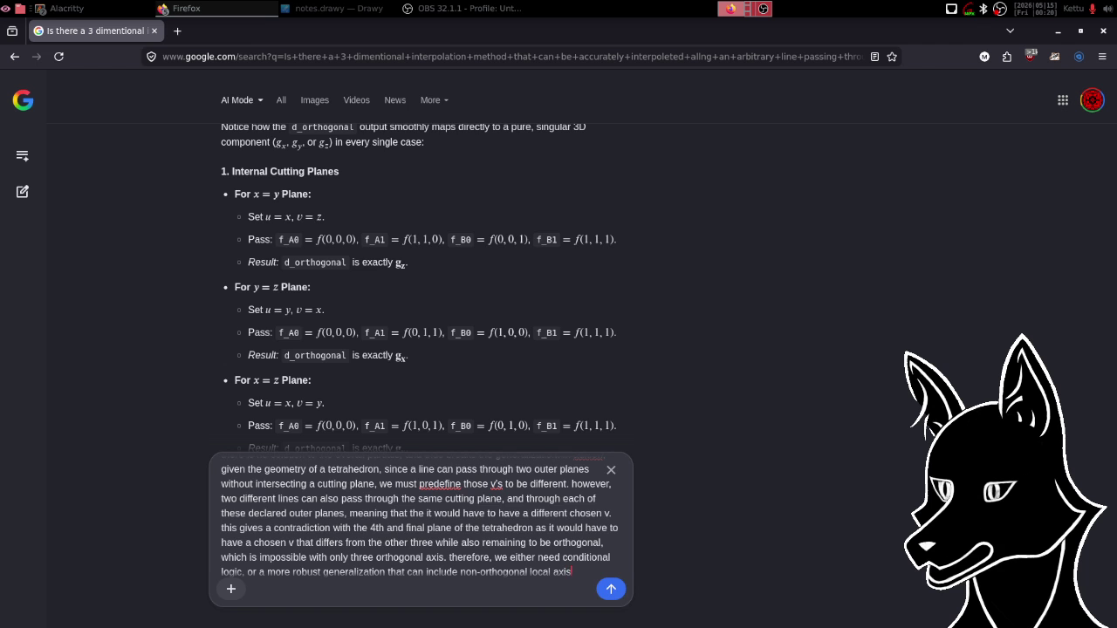
key(Return)
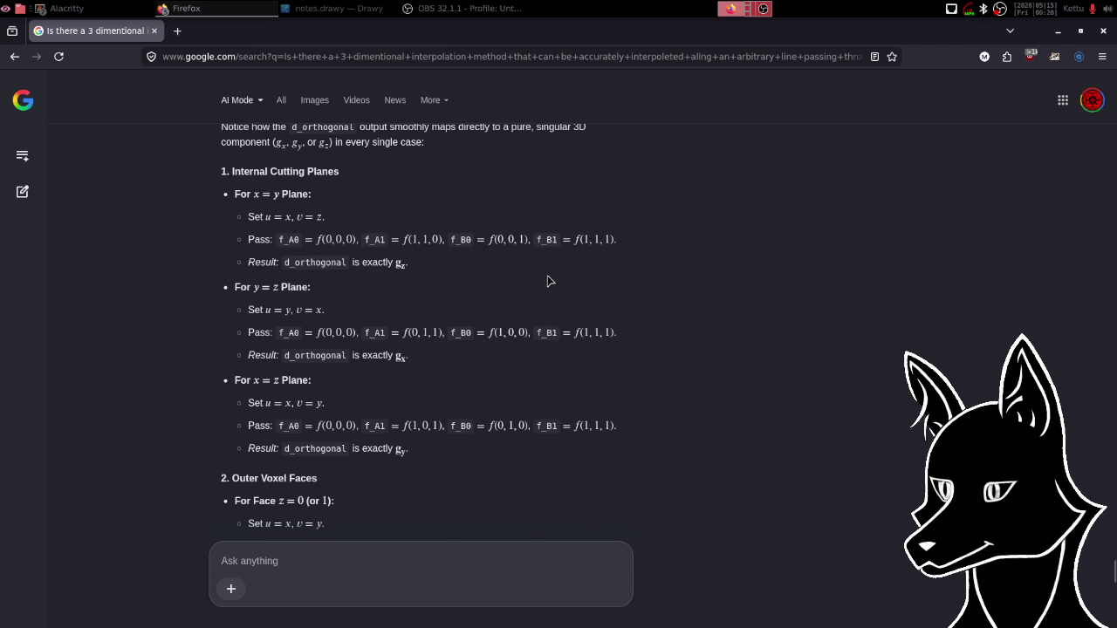
Scroll down to the reply's Robust Generalization: Oblique Basis Projection section.
scroll(549, 280, down, 10)
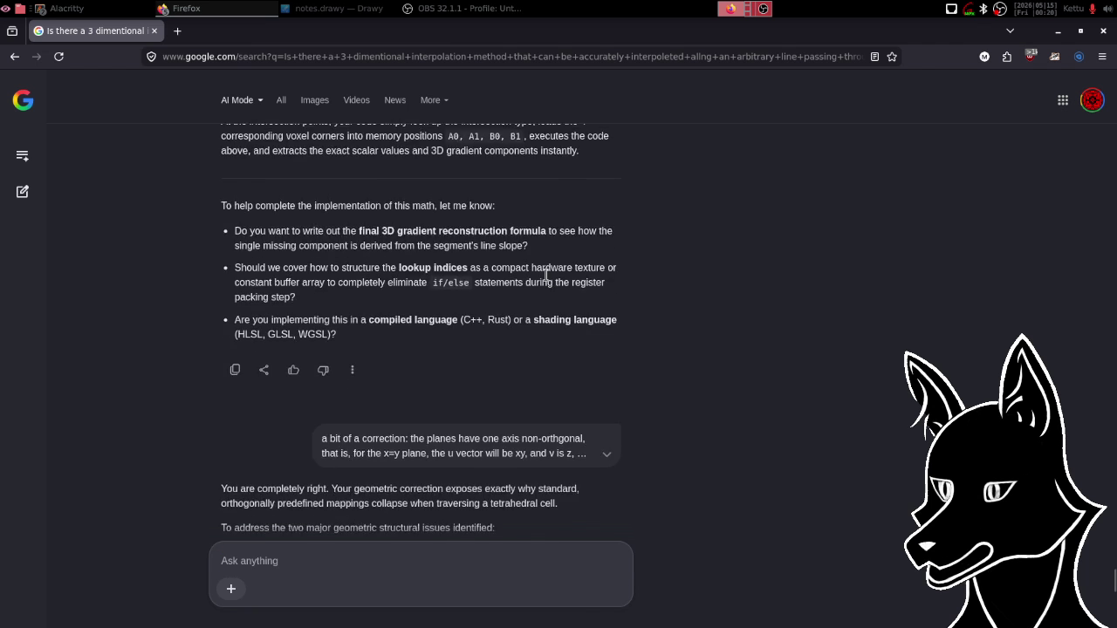
scroll(549, 280, down, 2)
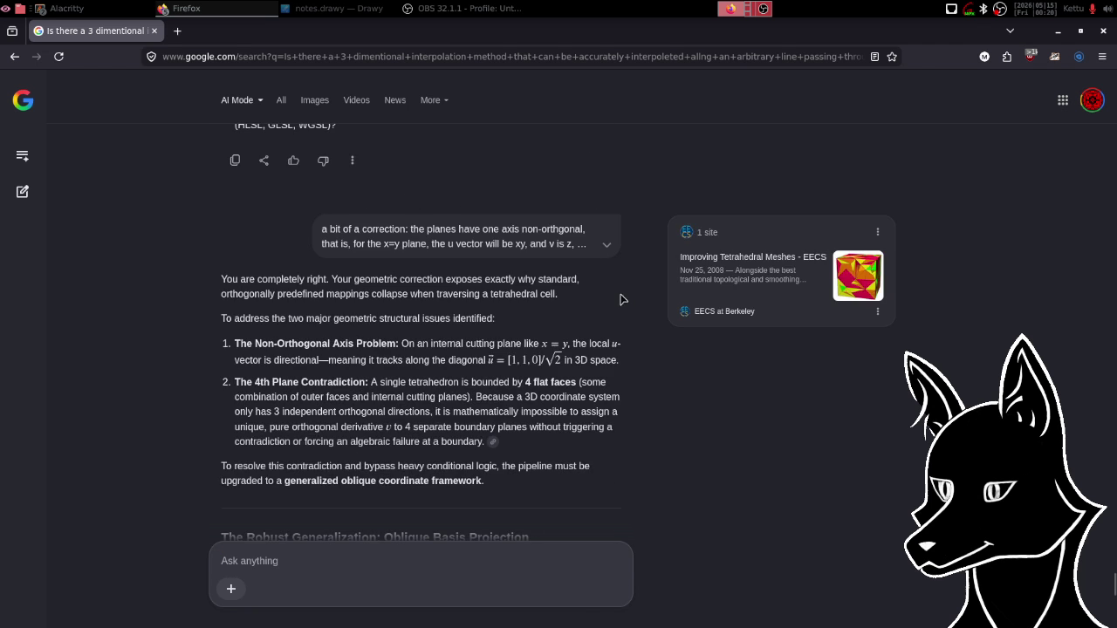
scroll(625, 297, down, 3)
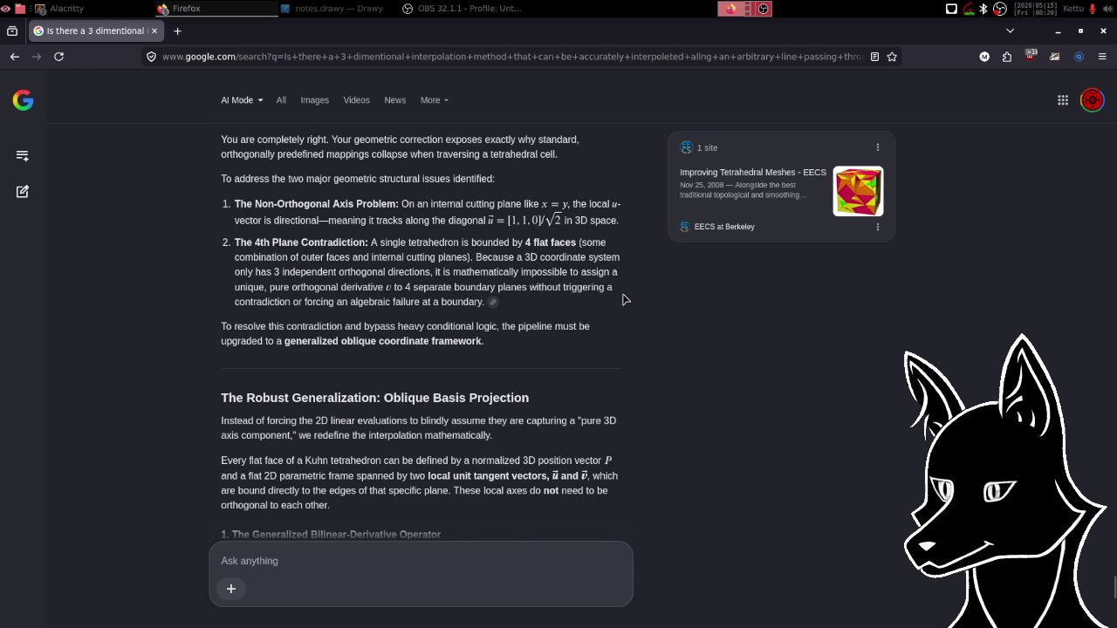
scroll(625, 300, up, 2)
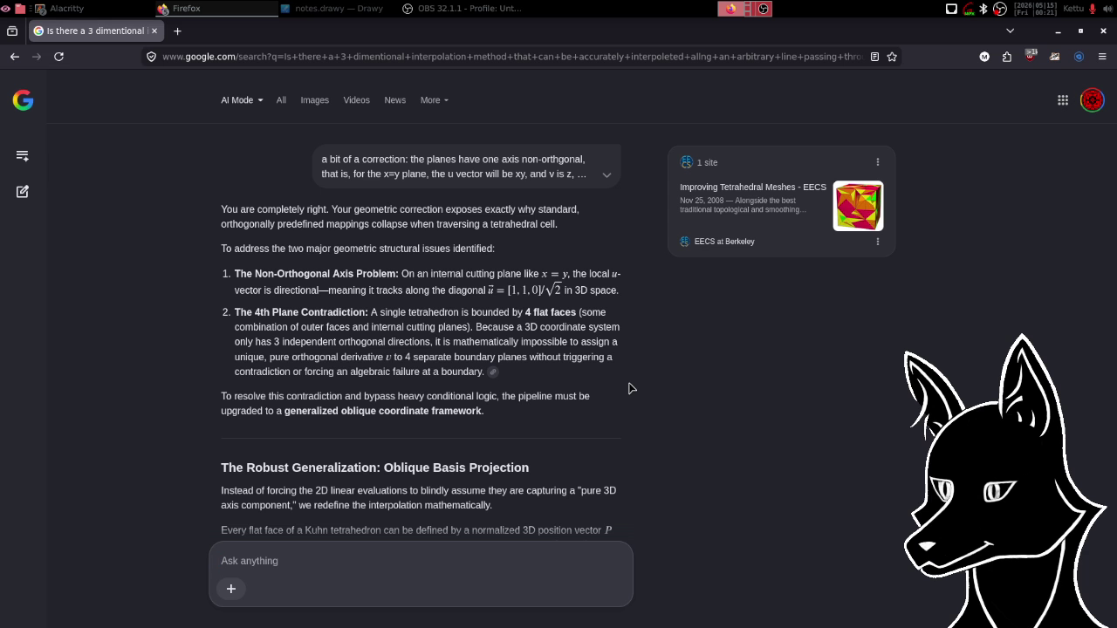
scroll(631, 388, down, 3)
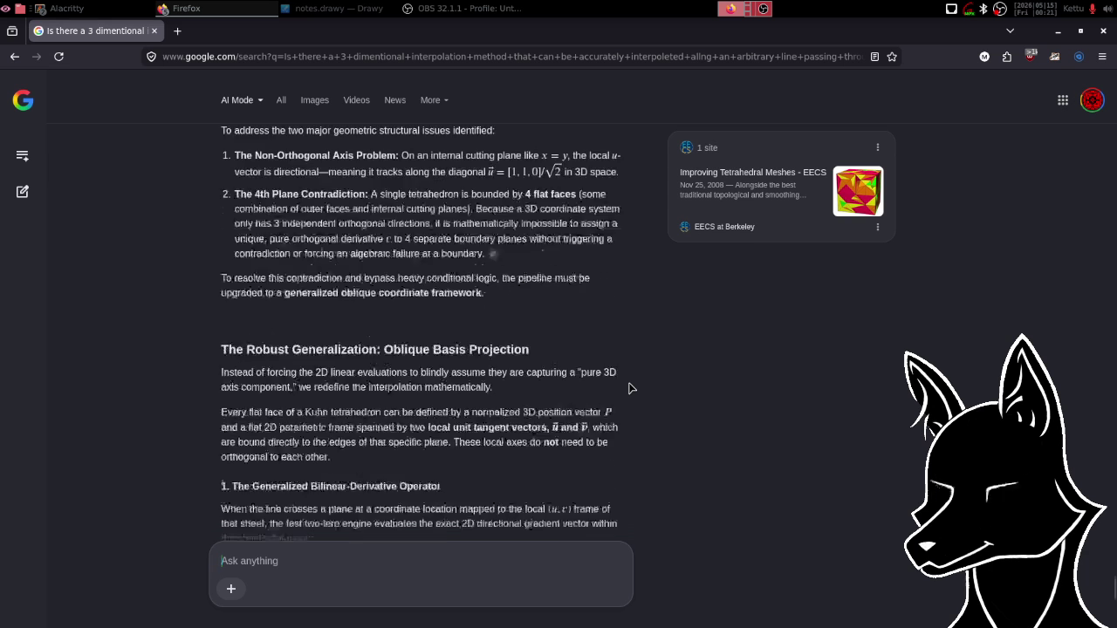
Scroll past the 3×2 Jacobian projection of g_local to the Unified, Contradiction-Free Pipeline heading.
scroll(631, 388, down, 2)
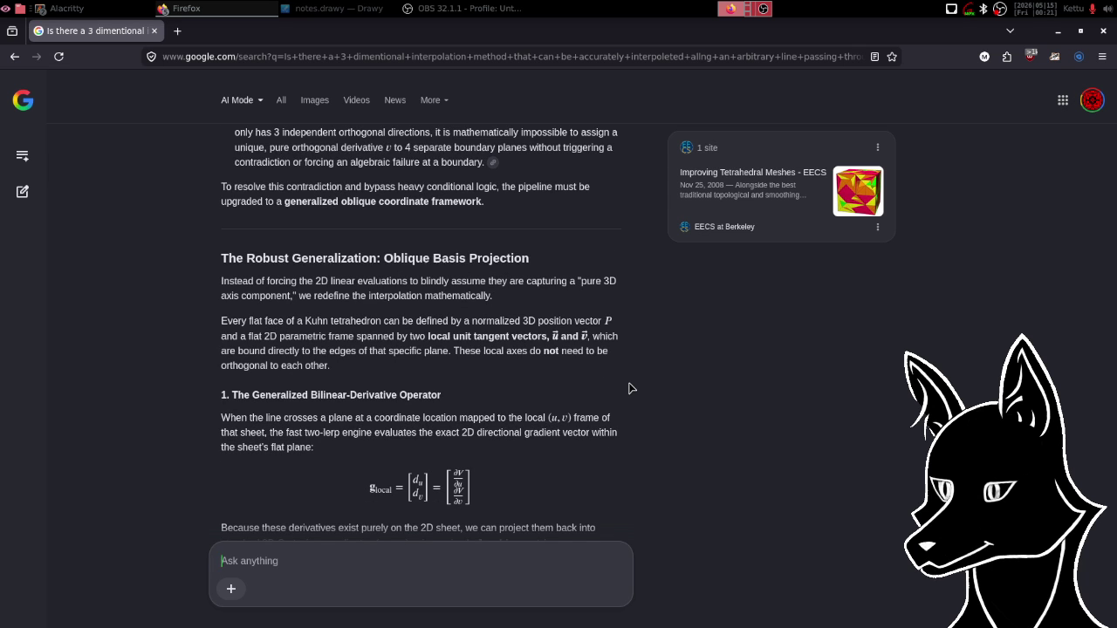
scroll(631, 389, down, 1)
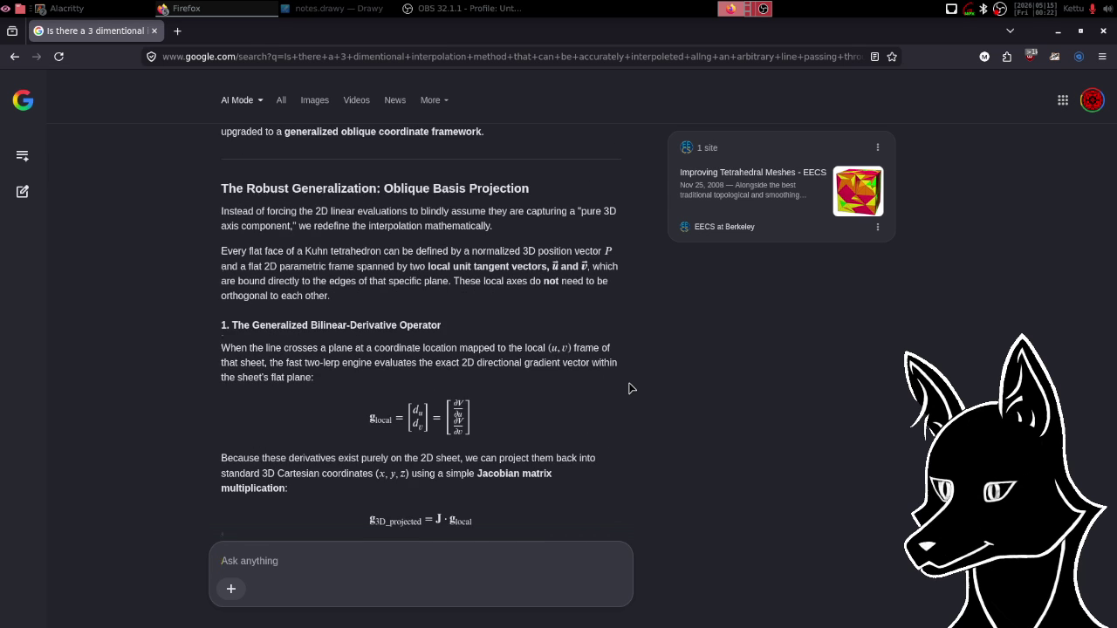
scroll(631, 389, down, 1)
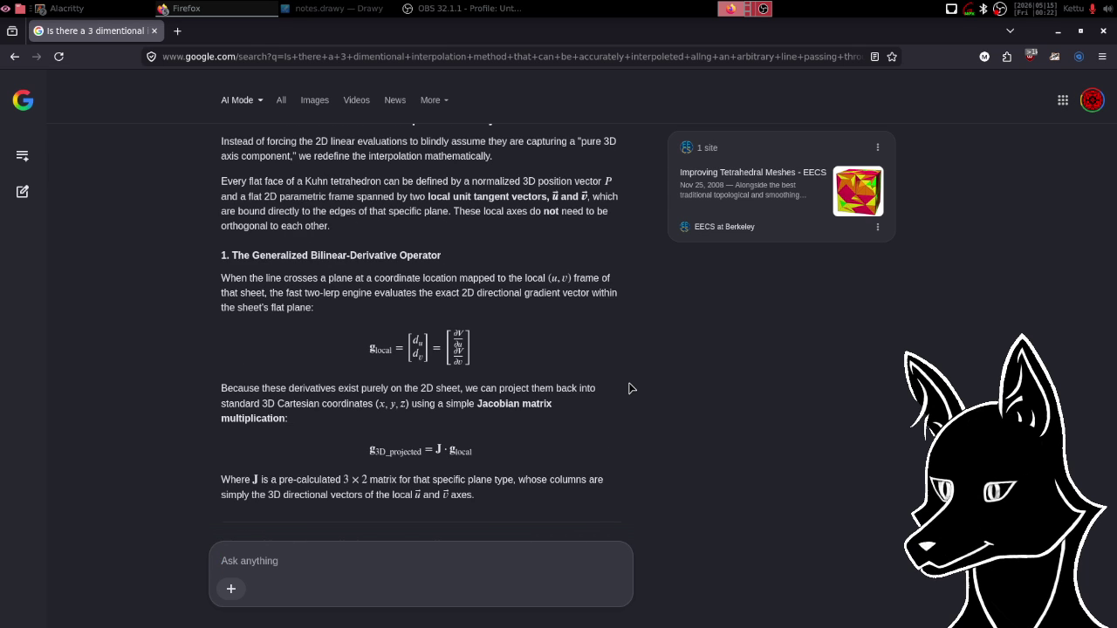
scroll(631, 388, down, 2)
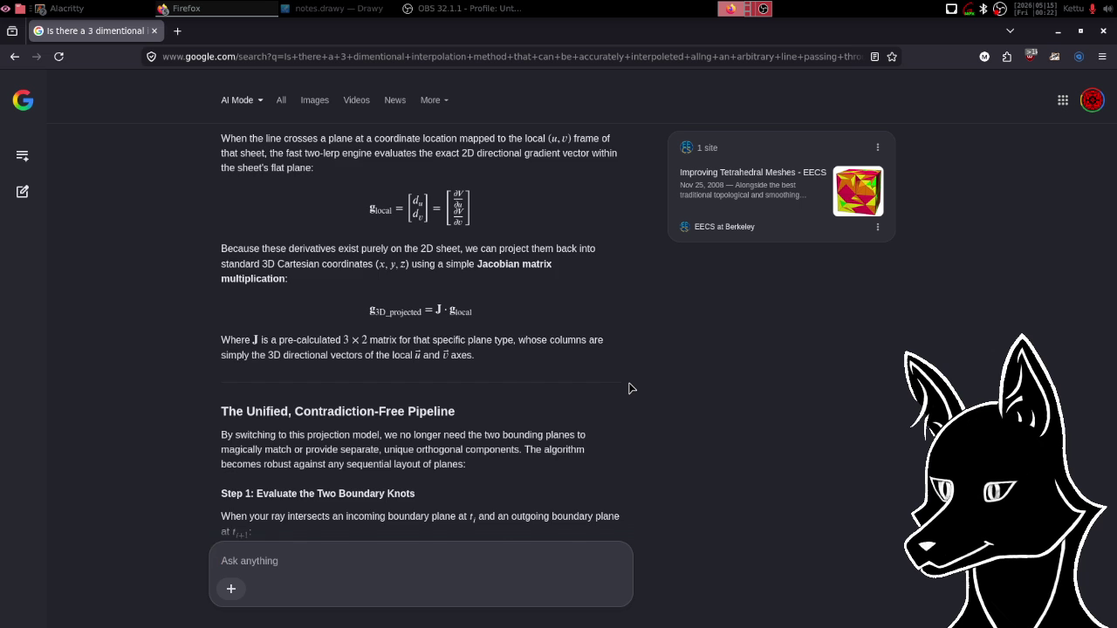
Scroll through pipeline Steps 1–4 down to Step 4's compile-time inverted 3×3 system.
scroll(631, 387, down, 3)
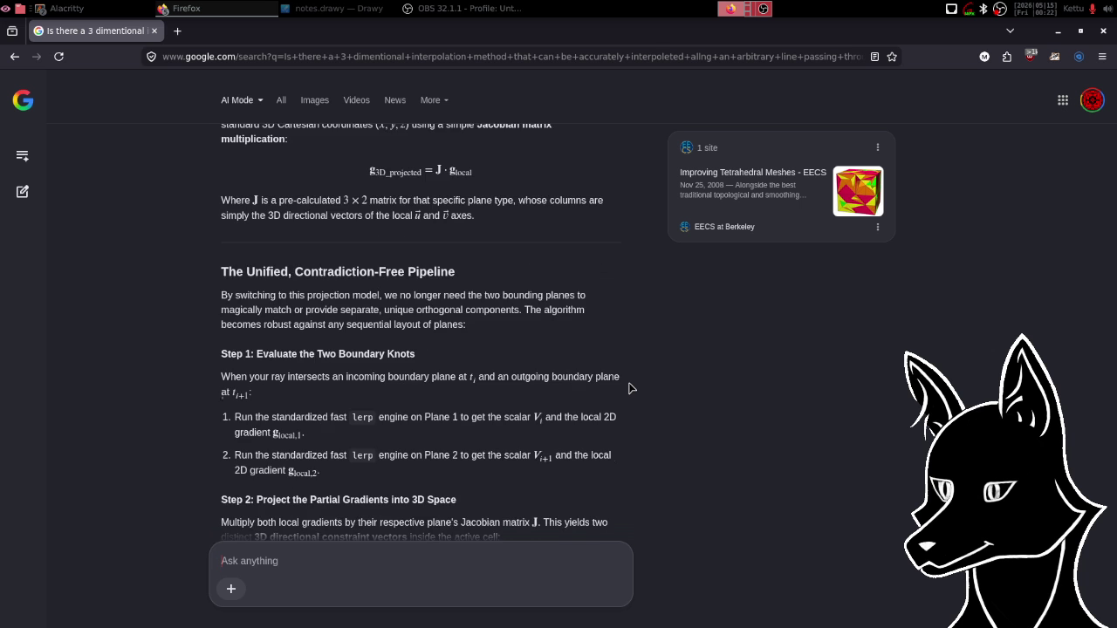
scroll(631, 387, up, 2)
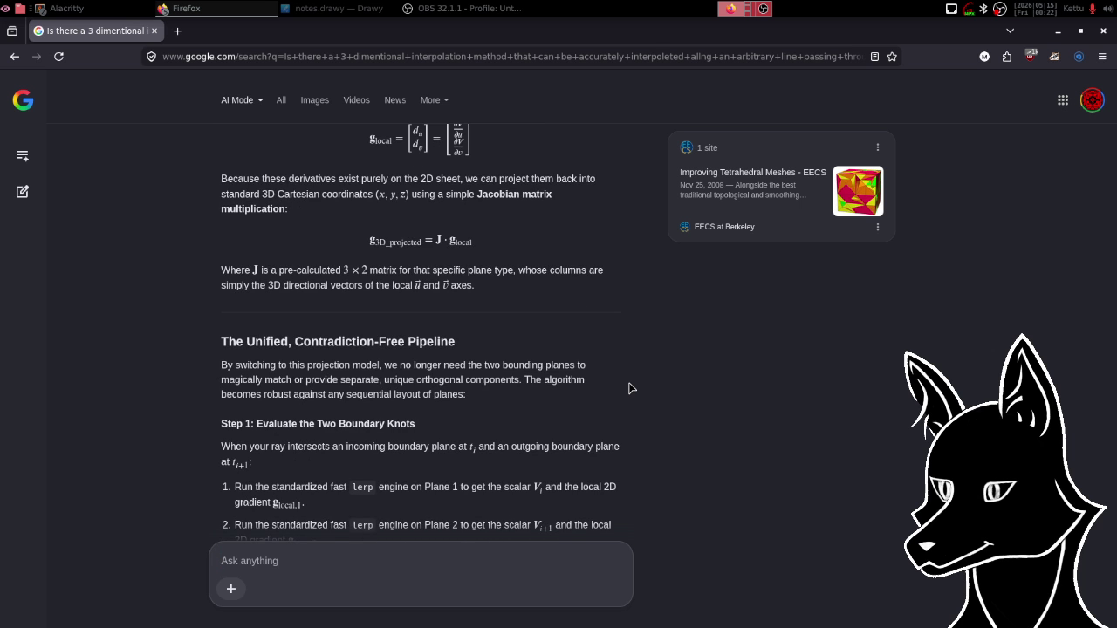
scroll(632, 388, down, 5)
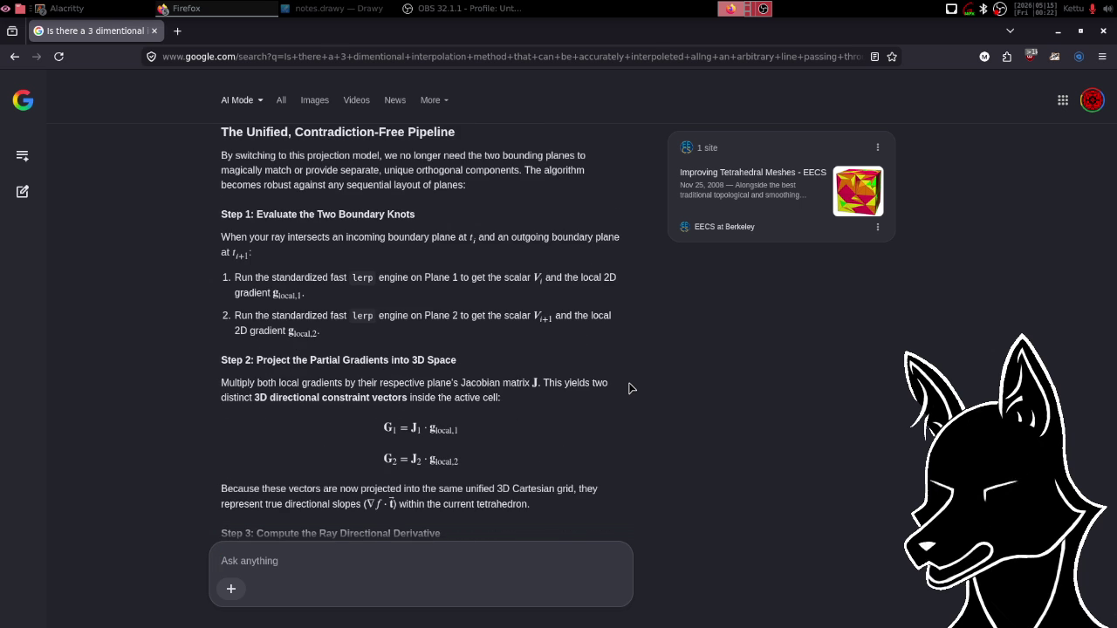
scroll(632, 388, down, 2)
scroll(632, 388, down, 8)
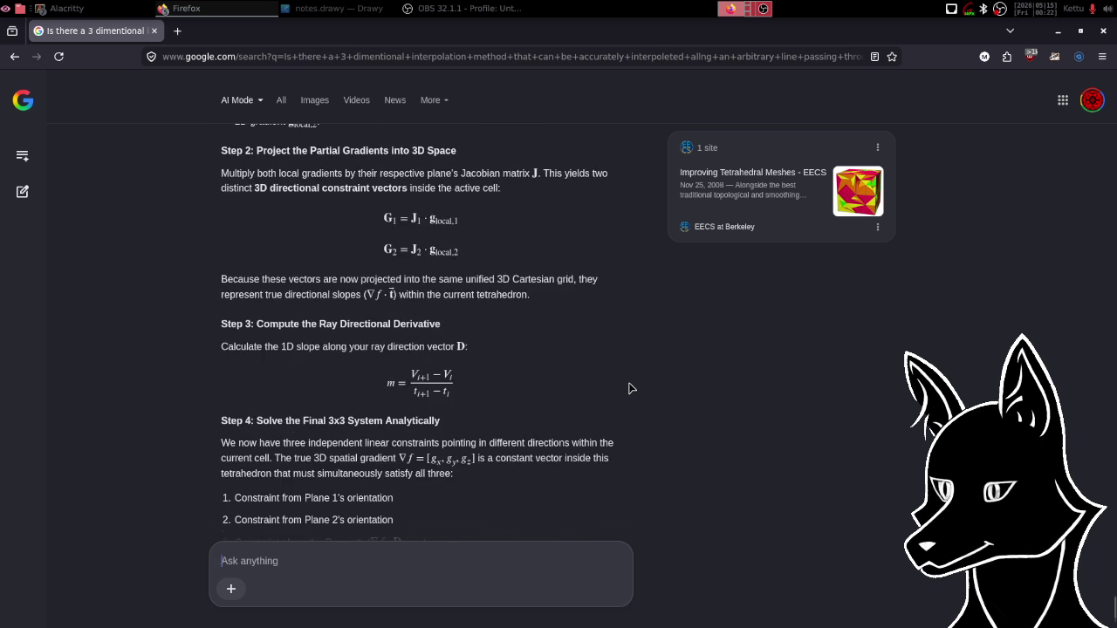
scroll(632, 388, down, 2)
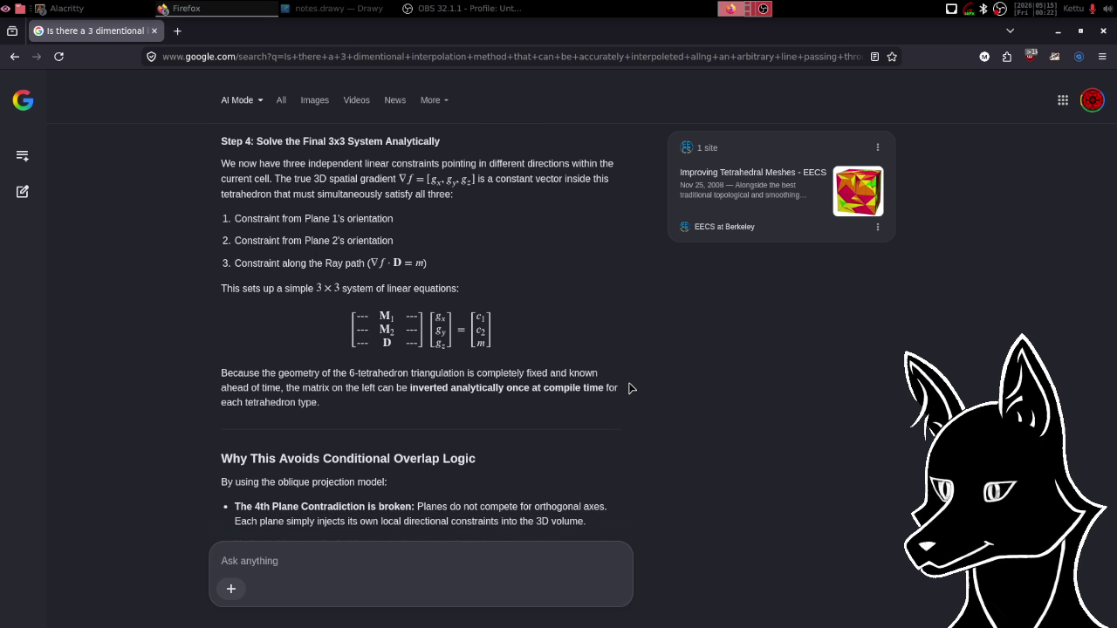
Scroll back up from the answer's end to the Unified, Contradiction-Free Pipeline heading.
scroll(631, 388, up, 1)
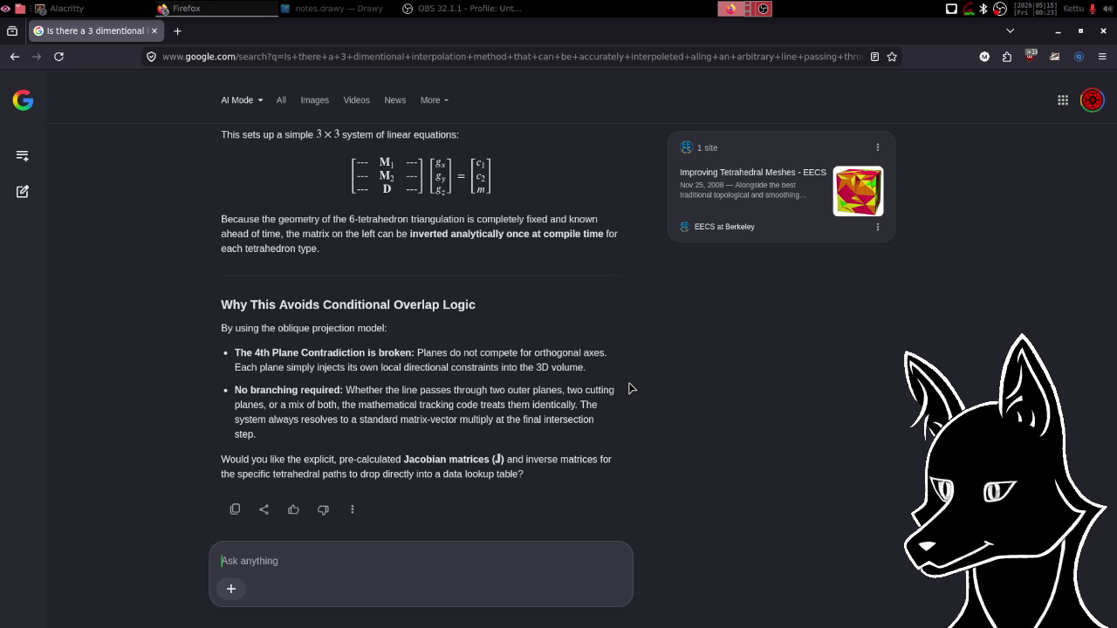
scroll(632, 389, up, 6)
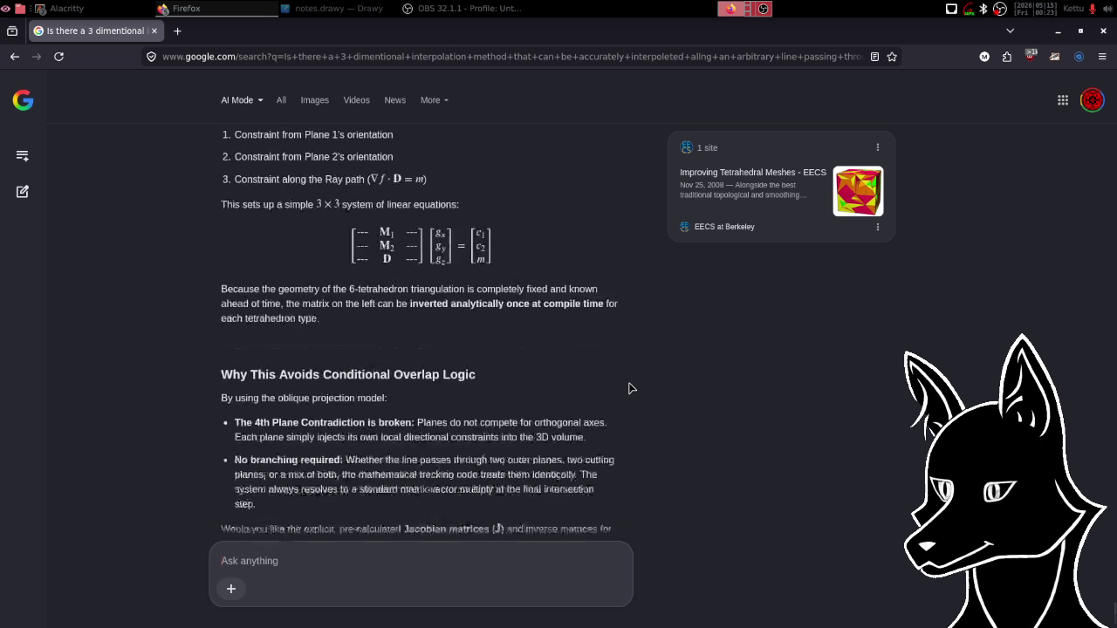
scroll(632, 388, up, 7)
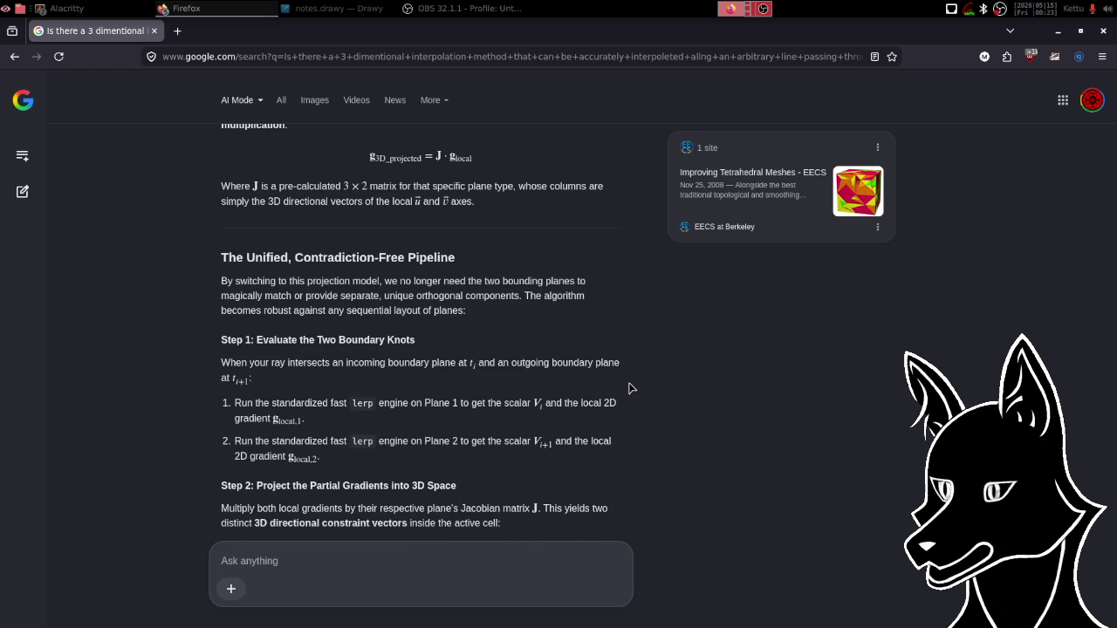
scroll(632, 388, up, 4)
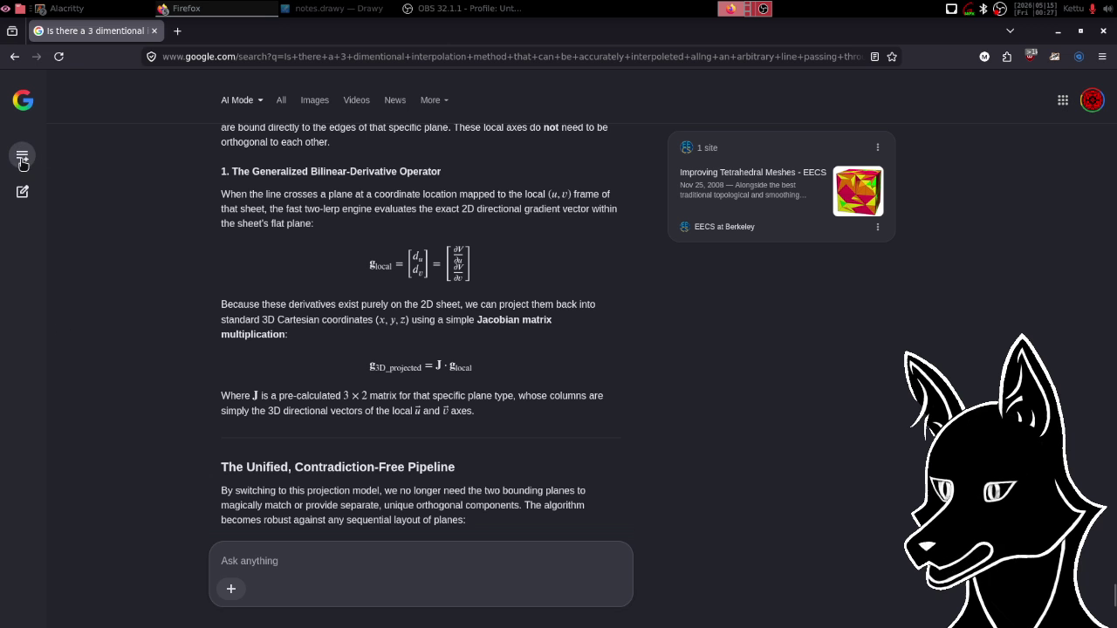
click(23, 163)
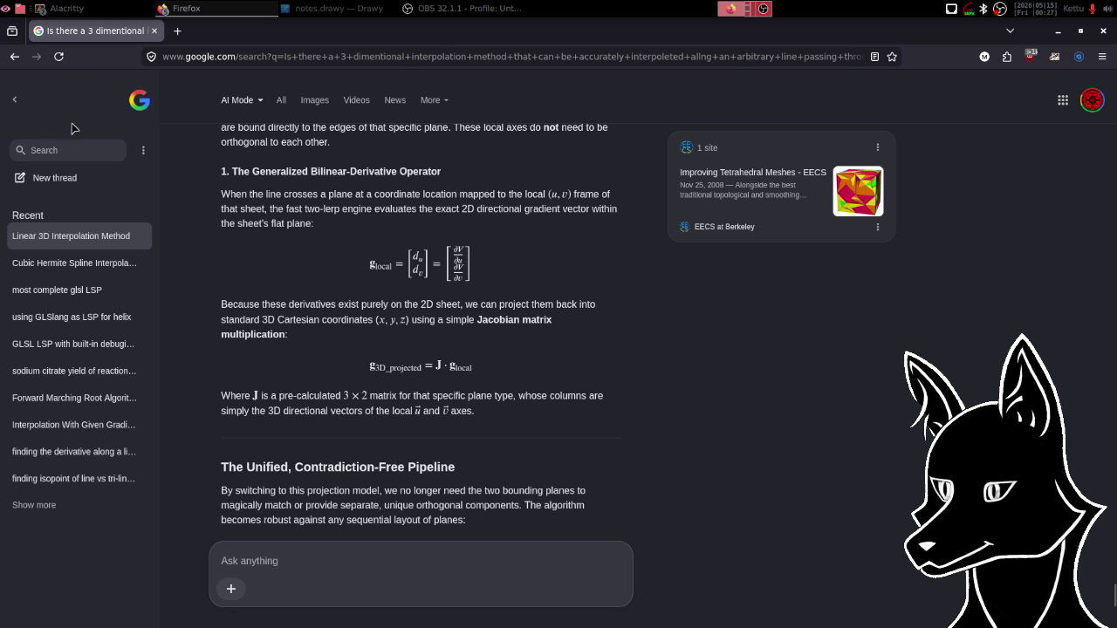
click(16, 100)
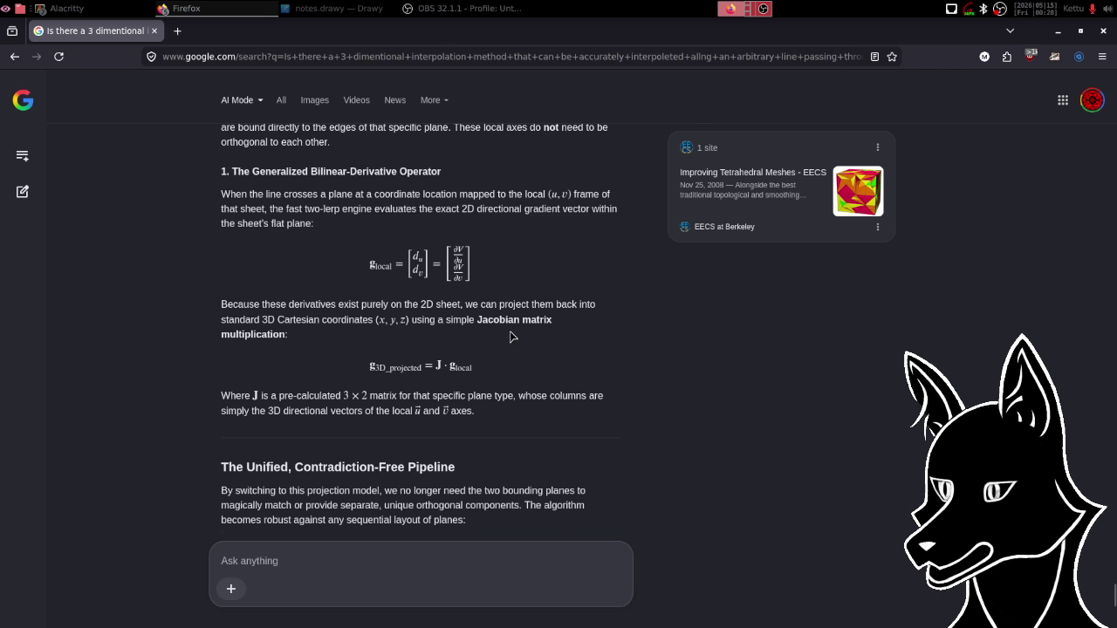
Close the Firefox window to reveal the tester.frag.glsl shader in the code editor.
scroll(512, 337, down, 10)
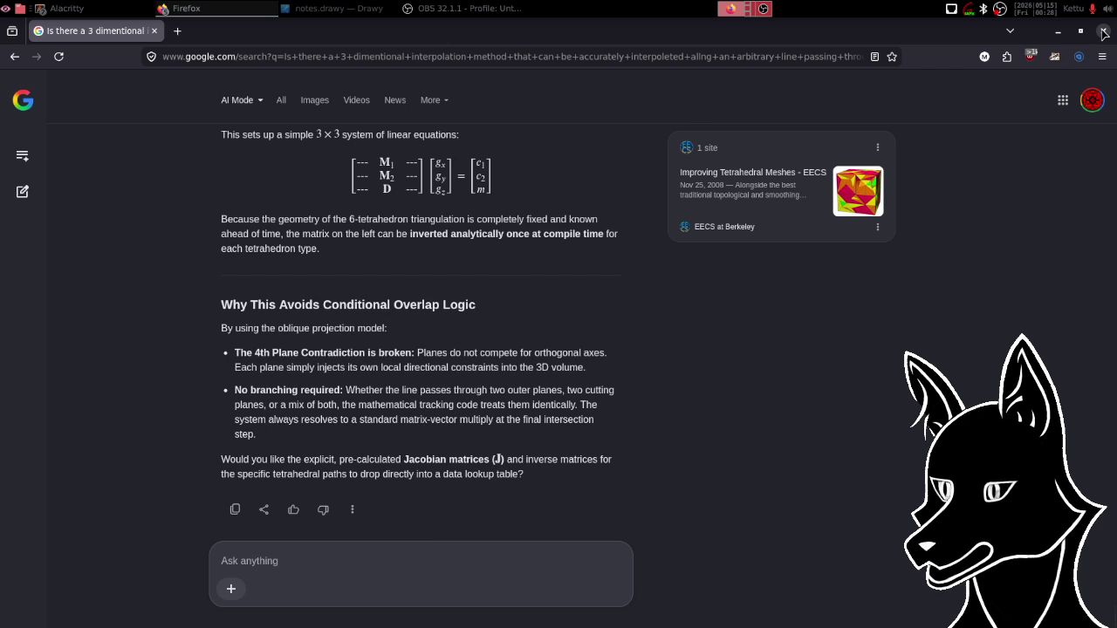
click(1104, 33)
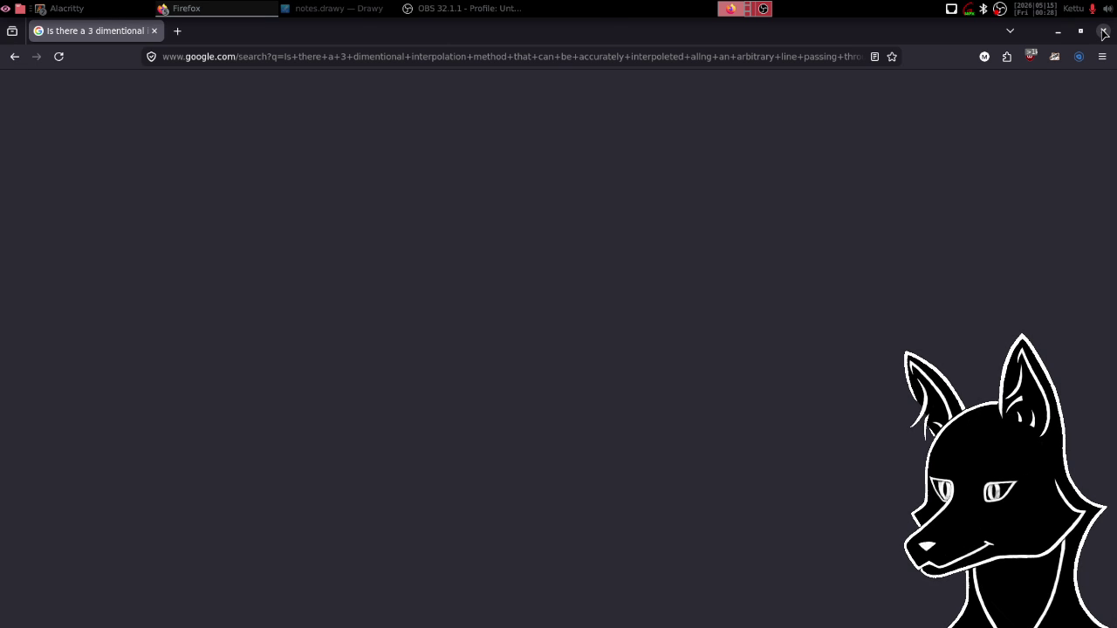
click(1103, 32)
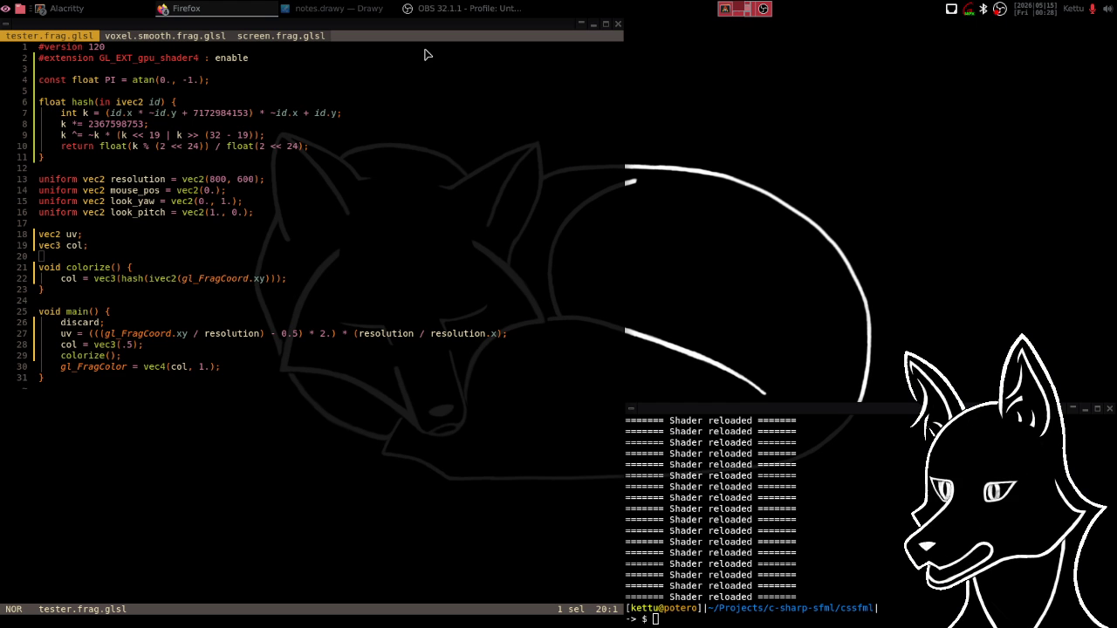
Bring the notes.drawy window with the blerp diagram to the front.
click(324, 15)
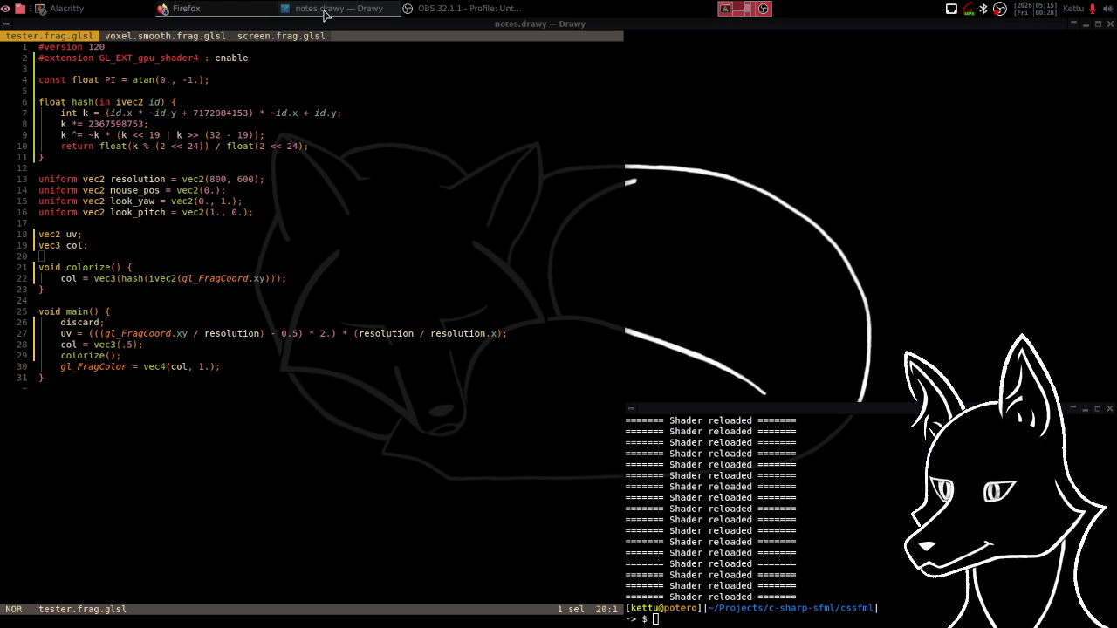
click(324, 13)
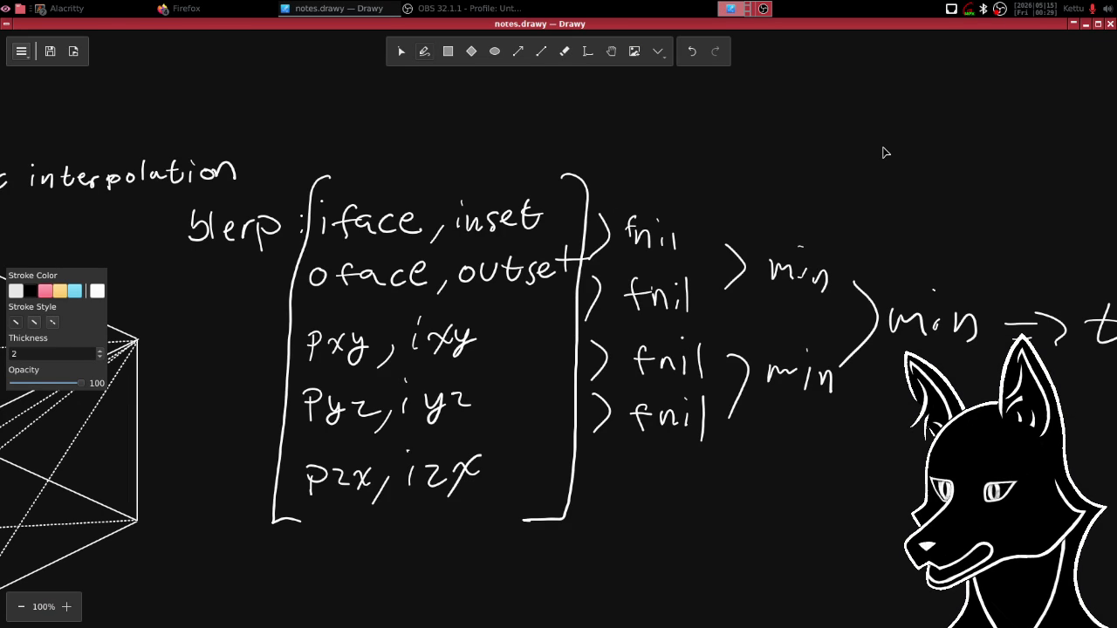
Hide Drawy with Super+1 and focus the Helix editor showing tester.frag.glsl.
key(super+1)
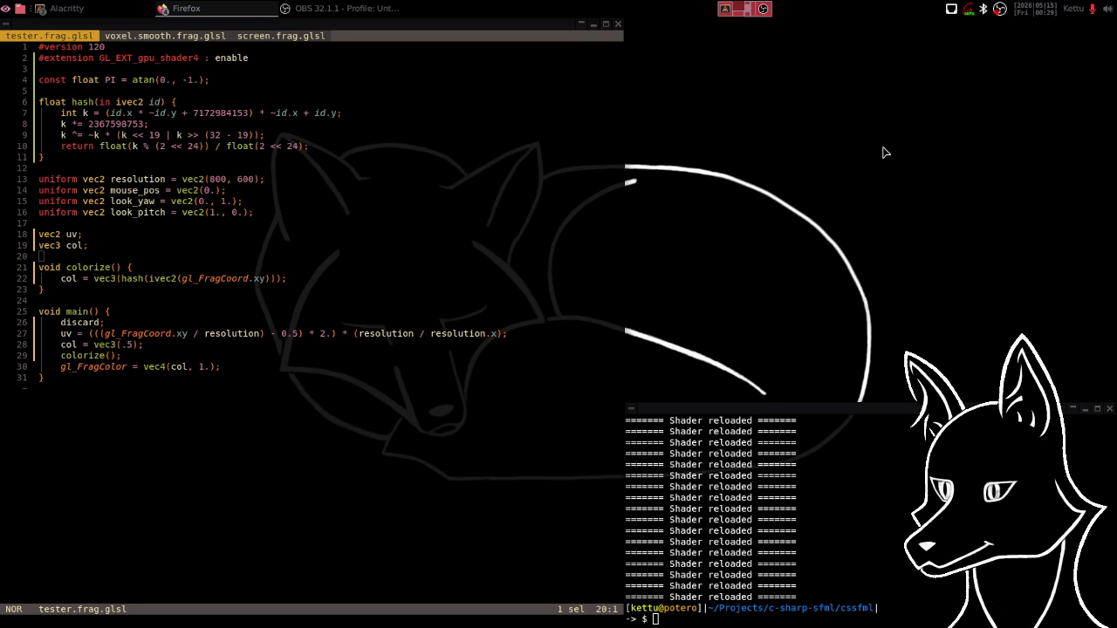
click(621, 29)
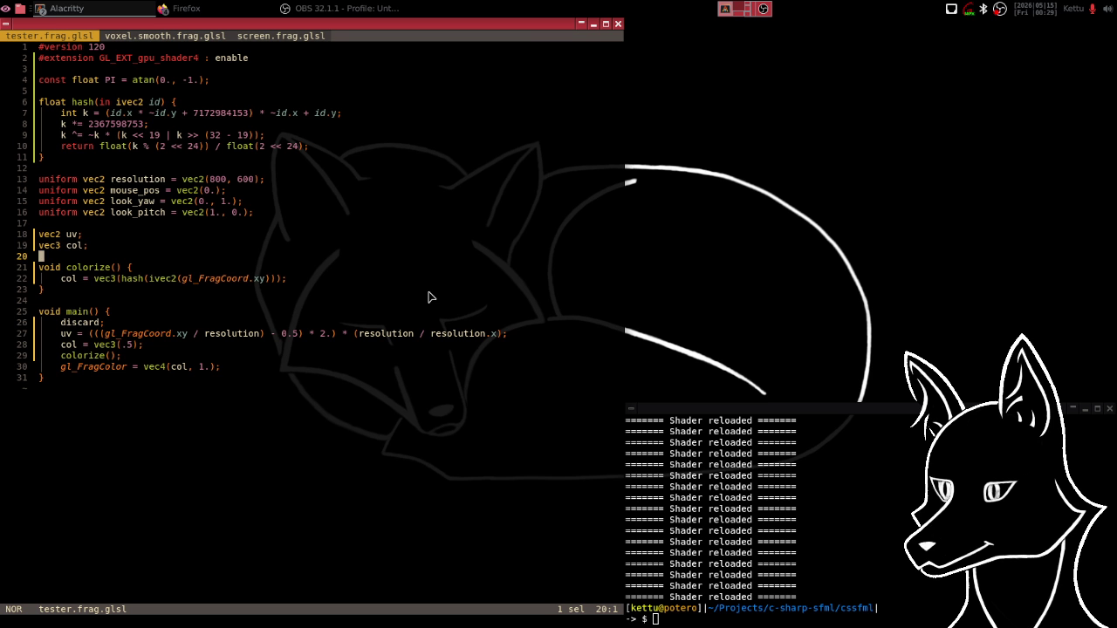
Quit Helix with :q, leaving the terminal with its Shader reloaded log.
text(:q)
key(Return)
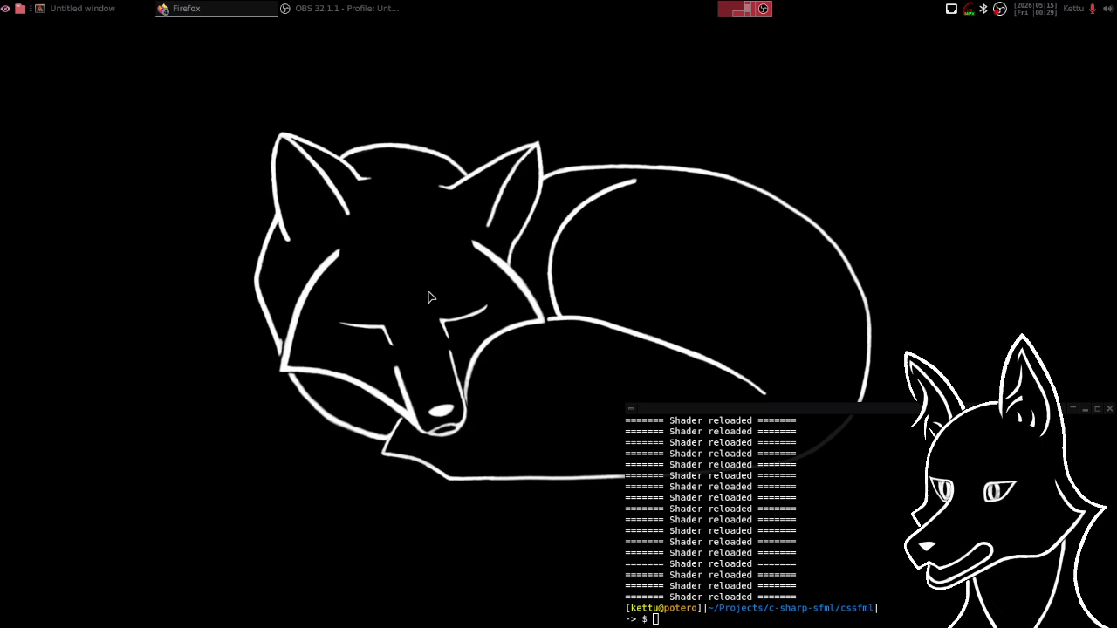
Close the leftover unresponsive terminal window, confirming termination in the Warning dialog.
click(1110, 410)
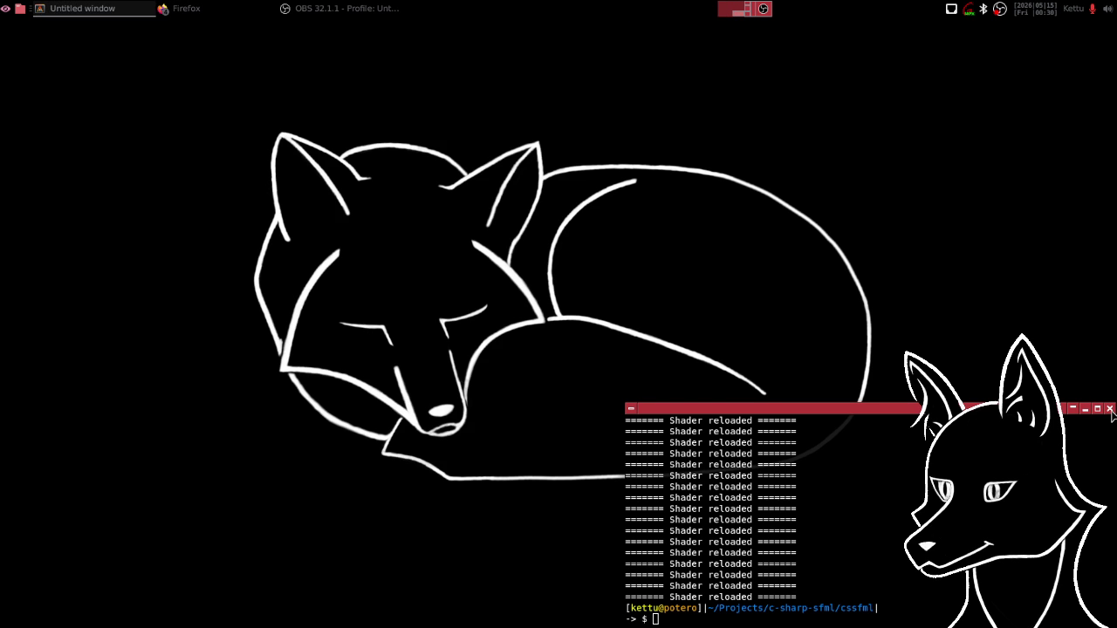
click(1113, 414)
click(1111, 410)
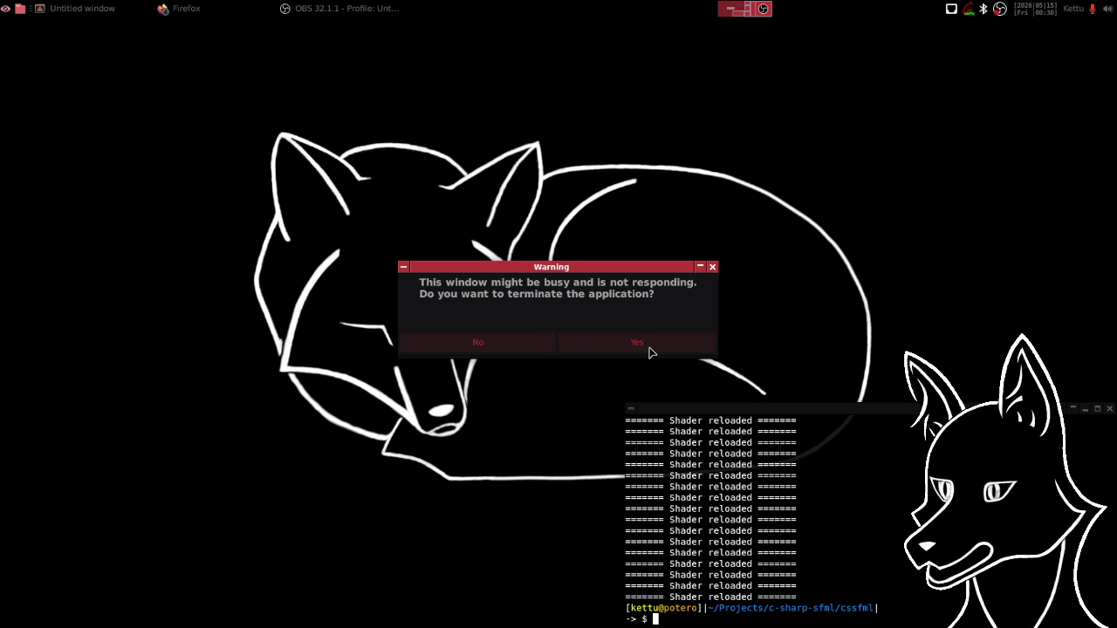
click(650, 352)
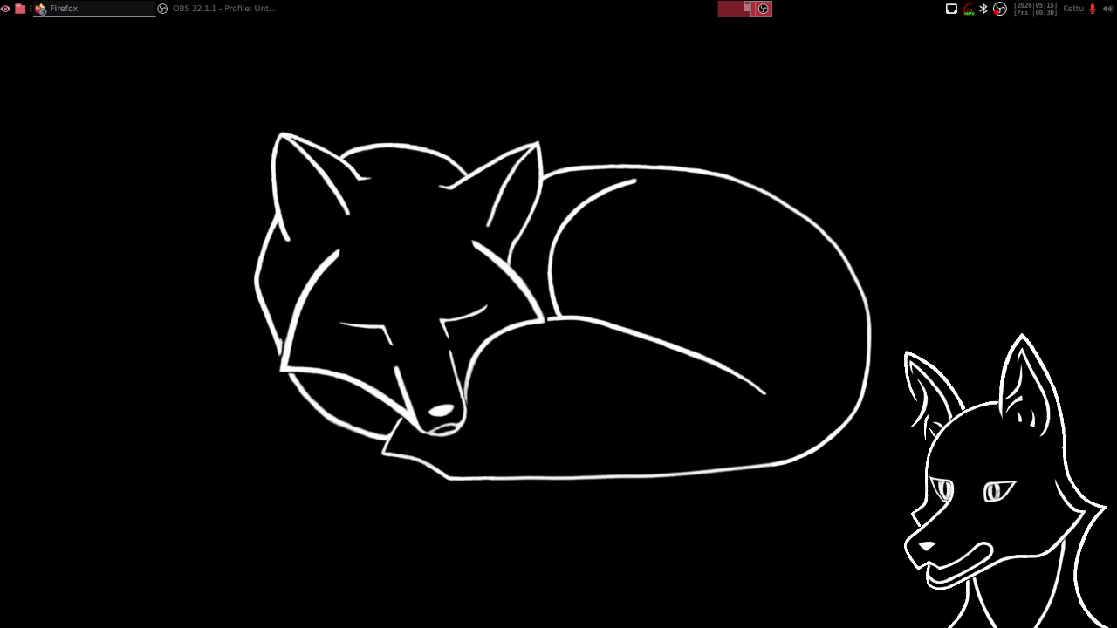
key(alt+Tab)
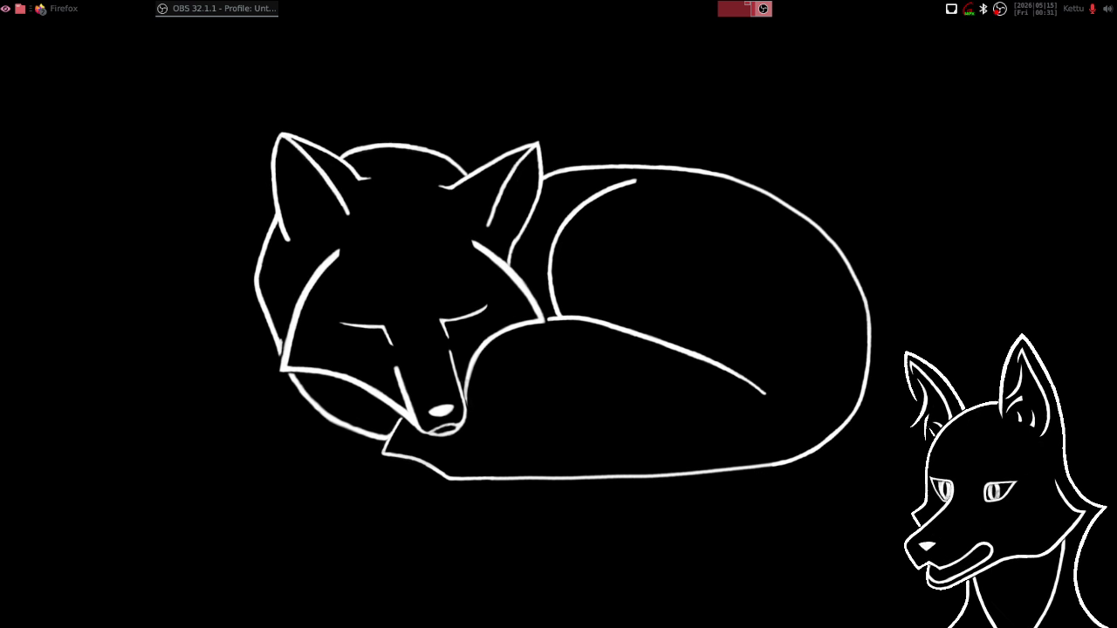
key(alt+Tab)
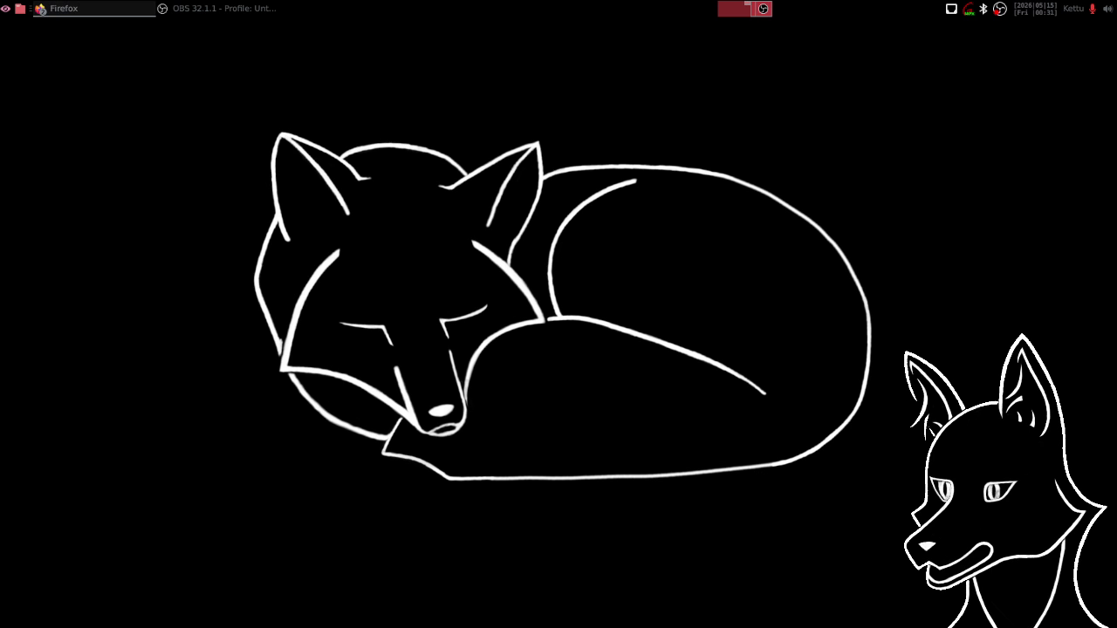